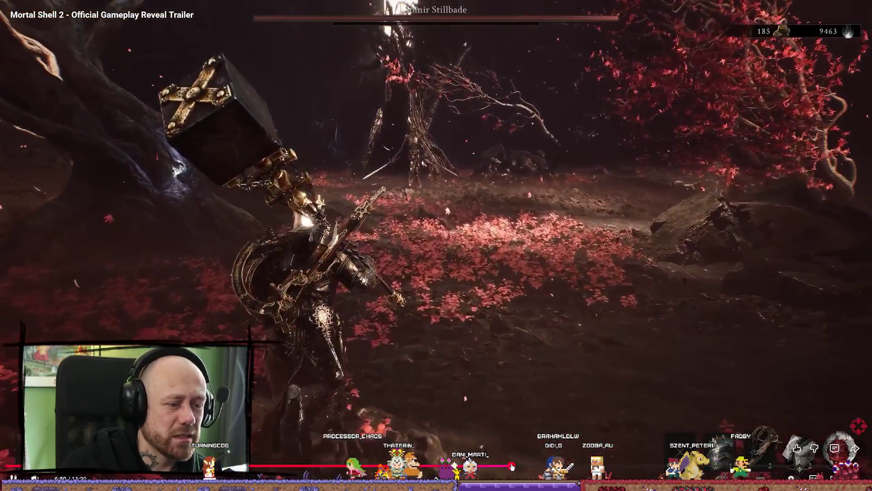
- Seek the Mortal Shell 2 trailer forward from about 5:50 to roughly 8:07
{"action": "left_click", "coordinate": [513, 467]}
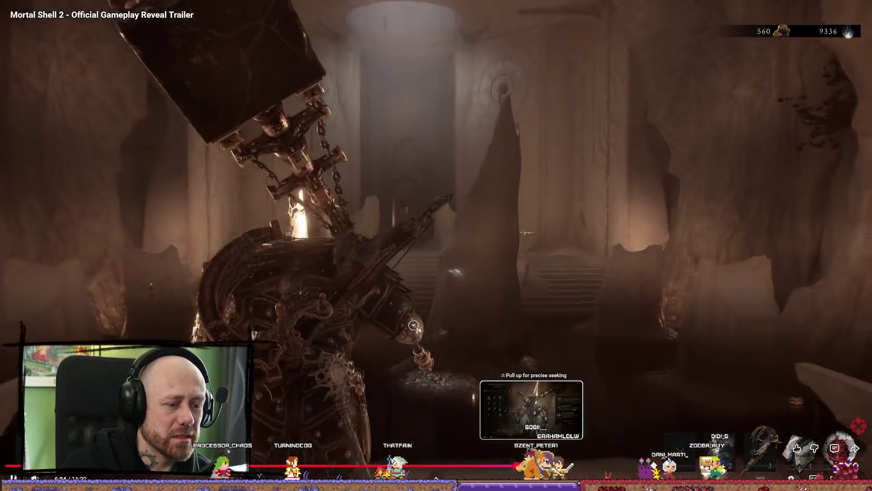
{"action": "left_click", "coordinate": [529, 466]}
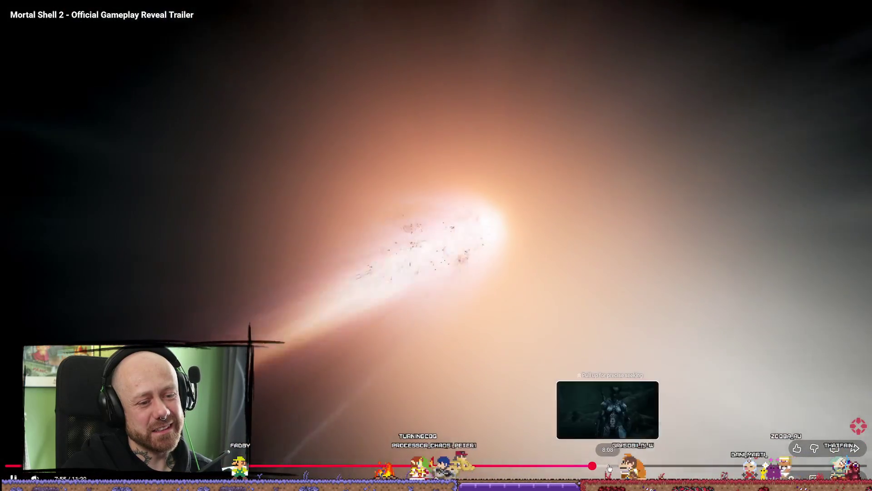
{"action": "left_click", "coordinate": [609, 468]}
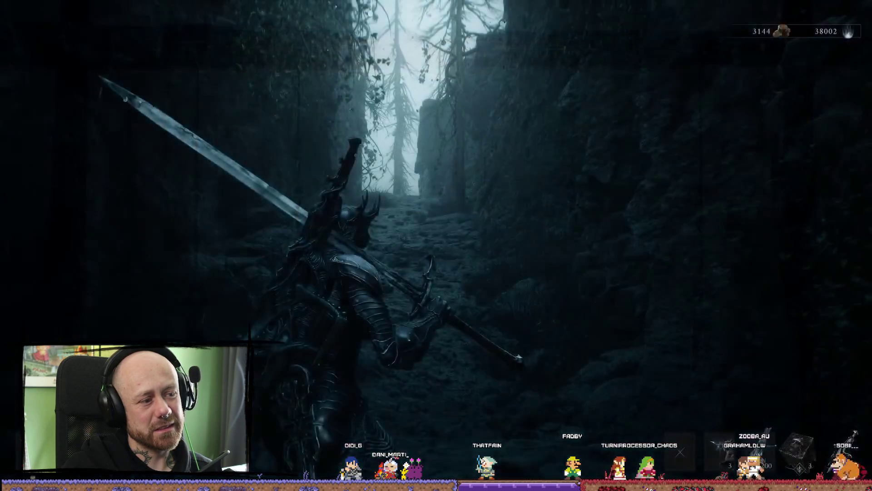
- Pause the trailer briefly, then resume it and watch on to the torch-lit gate
{"action": "mouse_move", "coordinate": [441, 309]}
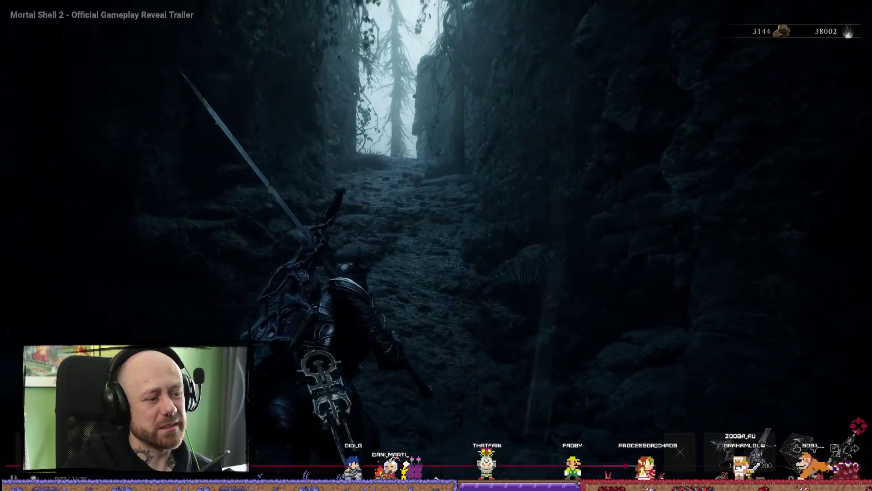
{"action": "left_click", "coordinate": [441, 308]}
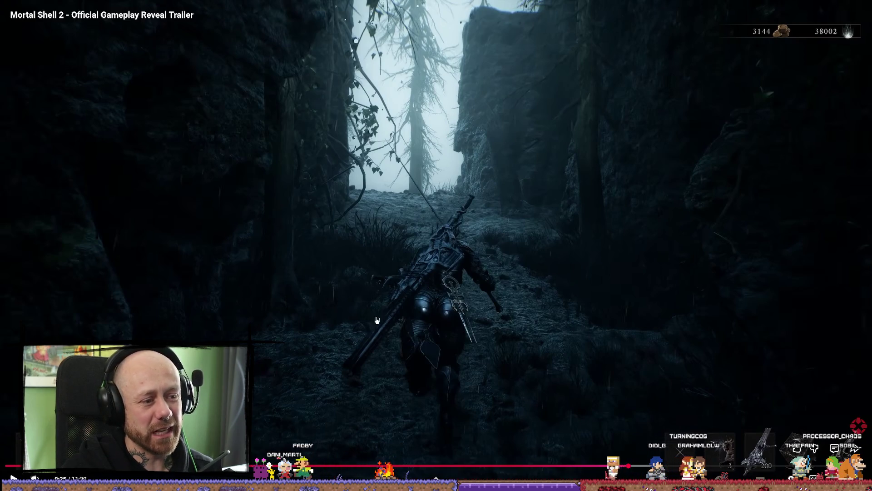
{"action": "left_click", "coordinate": [537, 337]}
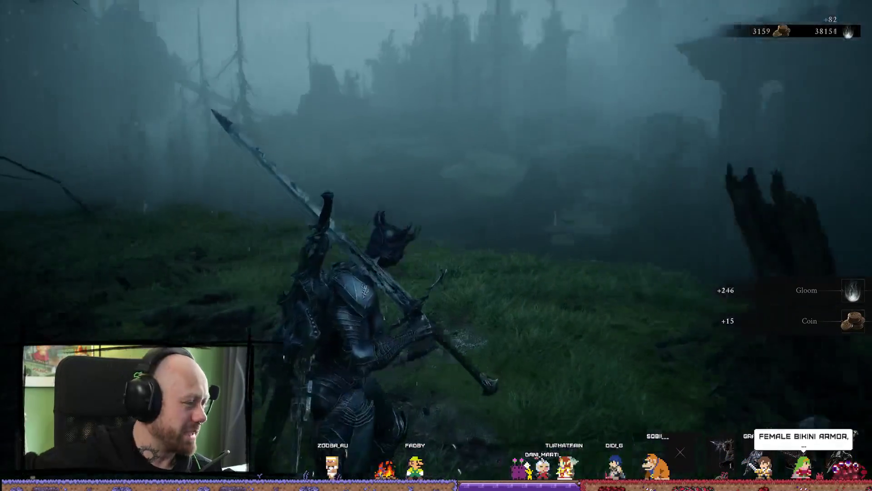
{"action": "mouse_move", "coordinate": [495, 321]}
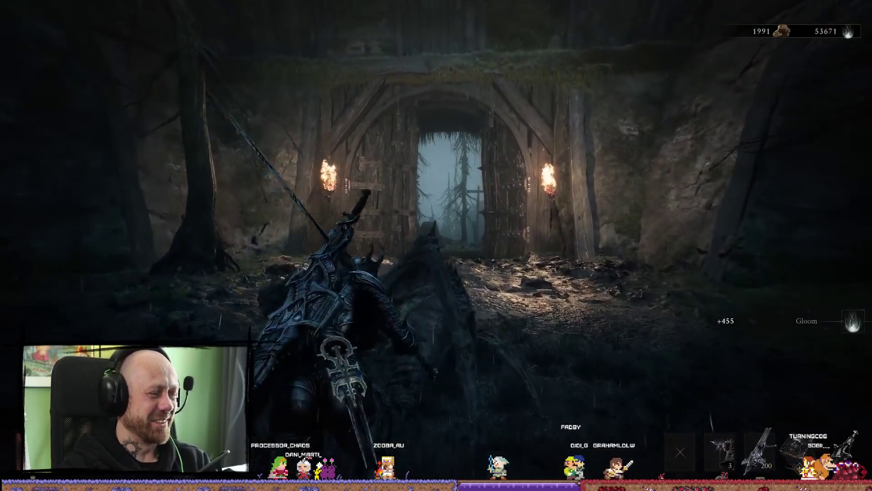
- Watch the trailer through to the Mortal Shell II title card, then leave full-screen playback
{"action": "key", "text": "w"}
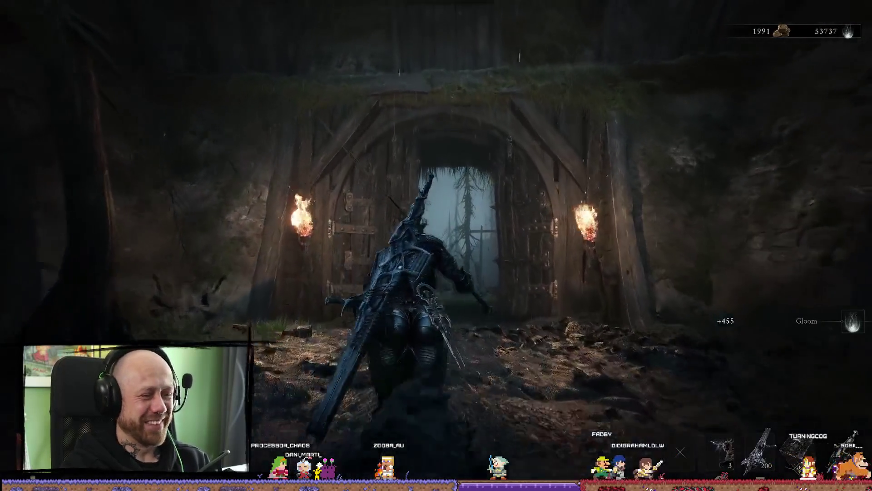
{"action": "key", "text": "w"}
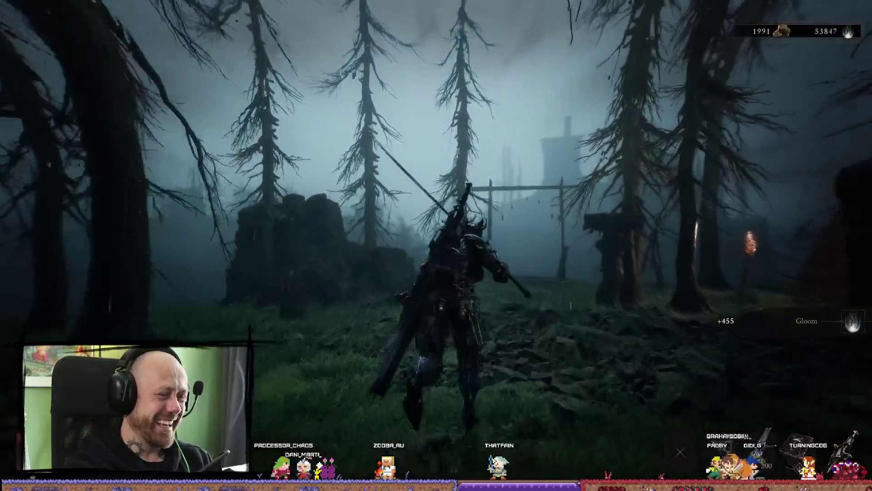
{"action": "key", "text": "w"}
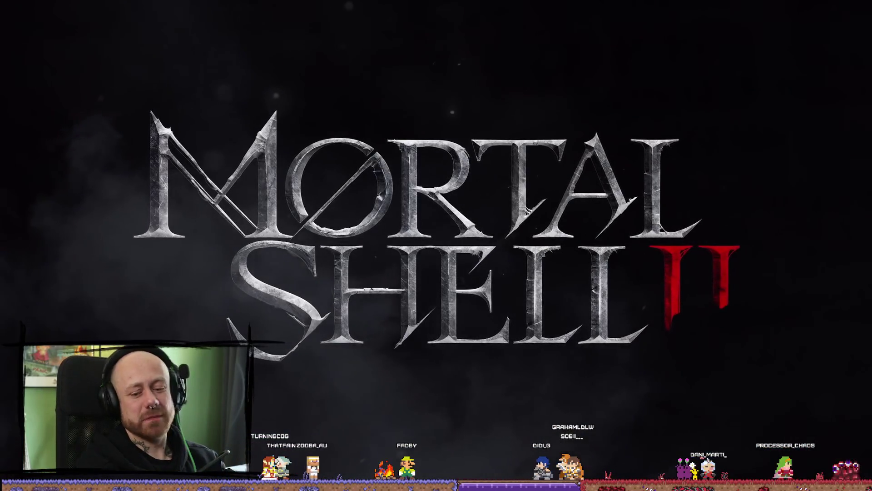
{"action": "mouse_move", "coordinate": [526, 374]}
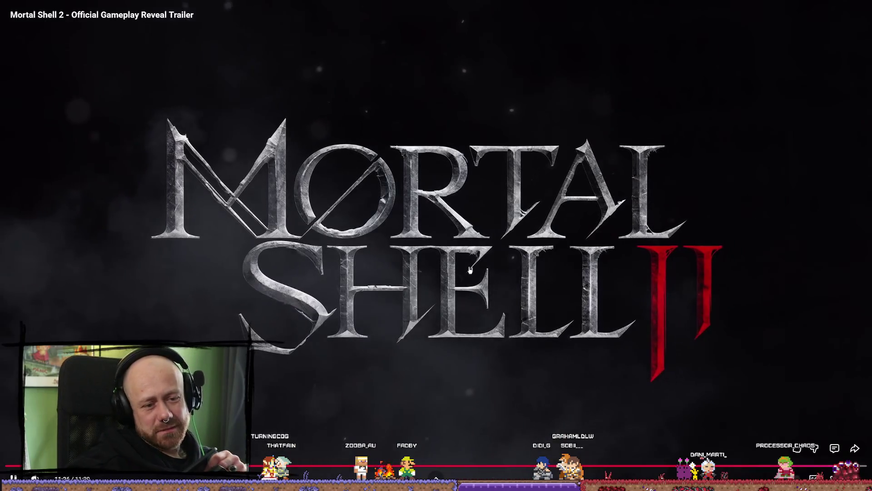
{"action": "left_click", "coordinate": [855, 477]}
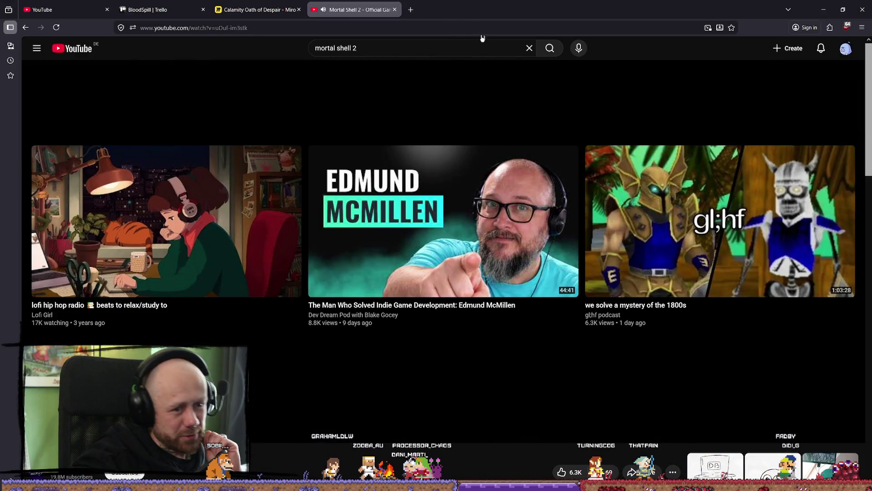
- Close the Mortal Shell 2 trailer tab and minimise the browser
{"action": "left_click", "coordinate": [395, 7]}
{"action": "left_click", "coordinate": [831, 13]}
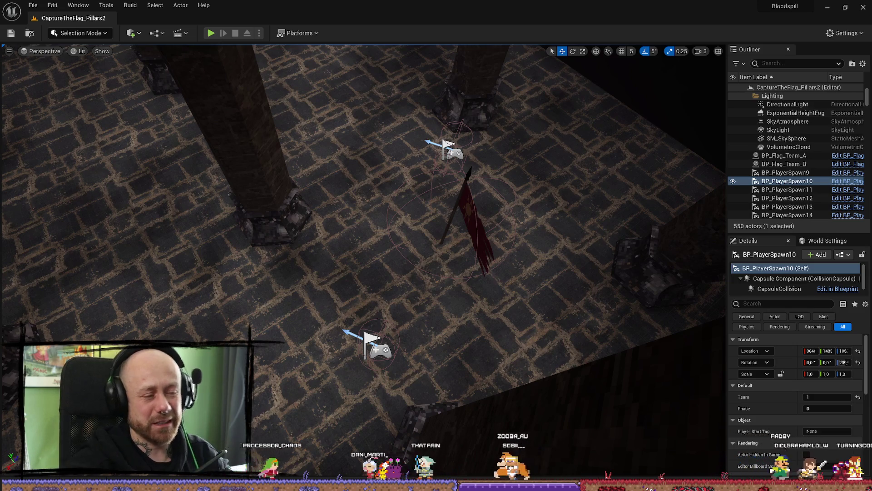
- Fly the viewport down among the pillars of the CaptureTheFlag_Pillars2 hall
{"action": "left_click_drag", "start_coordinate": [220, 284], "coordinate": [220, 285]}
{"action": "scroll", "coordinate": [219, 284], "scroll_direction": "down", "scroll_amount": 1}
{"action": "scroll", "coordinate": [220, 285], "scroll_direction": "down", "scroll_amount": 1}
{"action": "left_click_drag", "start_coordinate": [442, 267], "coordinate": [443, 267]}
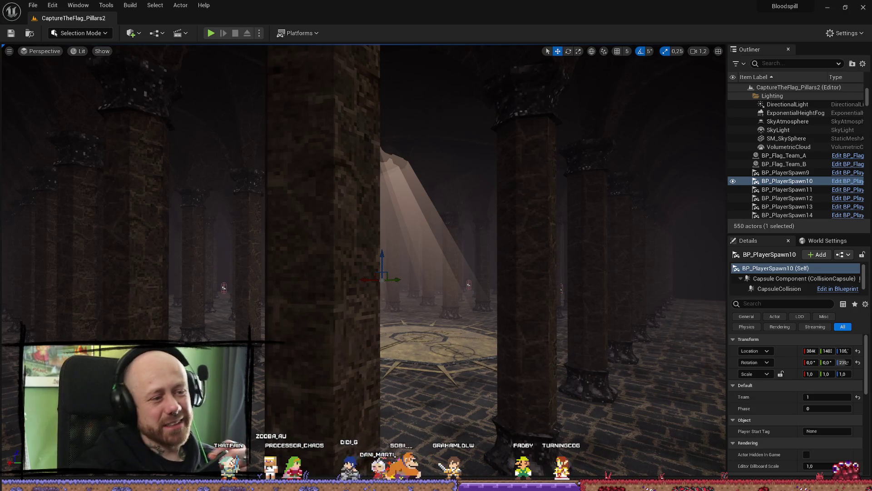
{"action": "scroll", "coordinate": [431, 301], "scroll_direction": "up", "scroll_amount": 5}
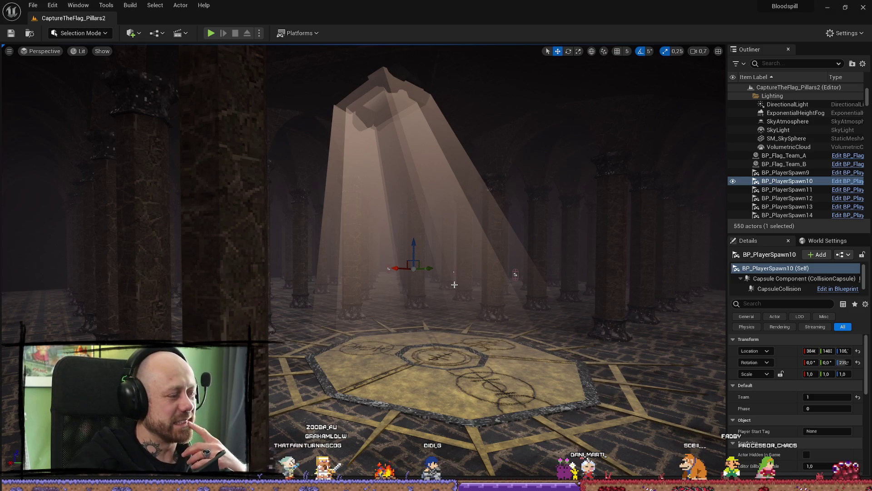
{"action": "scroll", "coordinate": [449, 289], "scroll_direction": "up", "scroll_amount": 5}
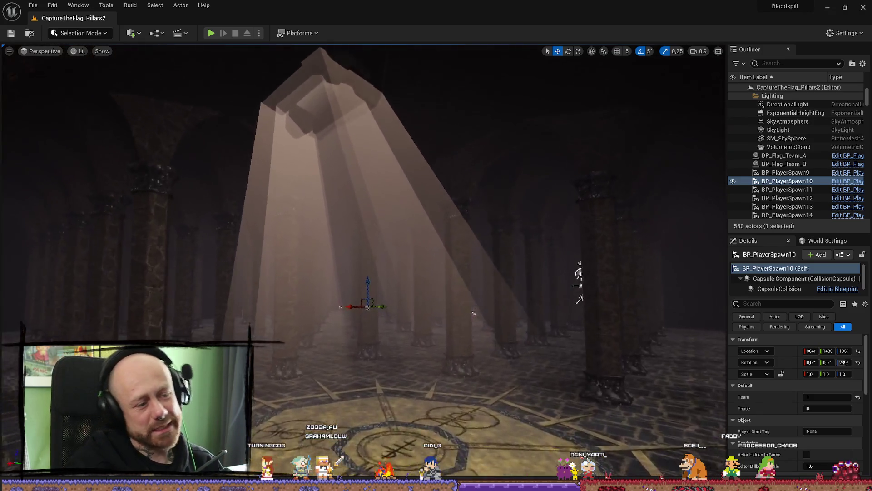
{"action": "scroll", "coordinate": [363, 273], "scroll_direction": "down", "scroll_amount": 3}
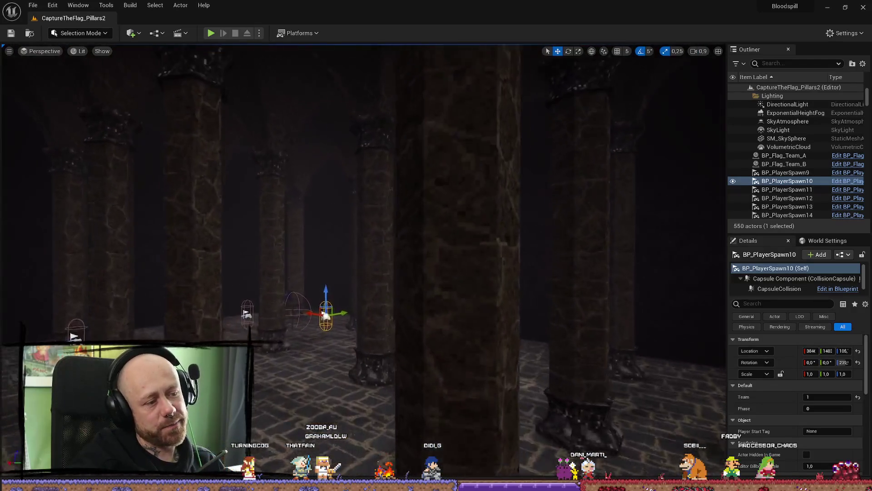
{"action": "mouse_move", "coordinate": [363, 272]}
{"action": "left_mouse_down"}
{"action": "mouse_move", "coordinate": [336, 236]}
{"action": "mouse_move", "coordinate": [237, 259]}
{"action": "left_mouse_up"}
{"action": "scroll", "coordinate": [286, 245], "scroll_direction": "up", "scroll_amount": 1}
{"action": "scroll", "coordinate": [263, 252], "scroll_direction": "up", "scroll_amount": 2}
{"action": "scroll", "coordinate": [241, 257], "scroll_direction": "down", "scroll_amount": 2}
{"action": "mouse_move", "coordinate": [459, 275]}
{"action": "left_mouse_down"}
{"action": "mouse_move", "coordinate": [450, 275]}
{"action": "mouse_move", "coordinate": [459, 274]}
{"action": "left_mouse_up"}
- Open the Content Drawer, clear the pillars search, and browse the Maps/GameModes levels
{"action": "key", "text": "ctrl+space"}
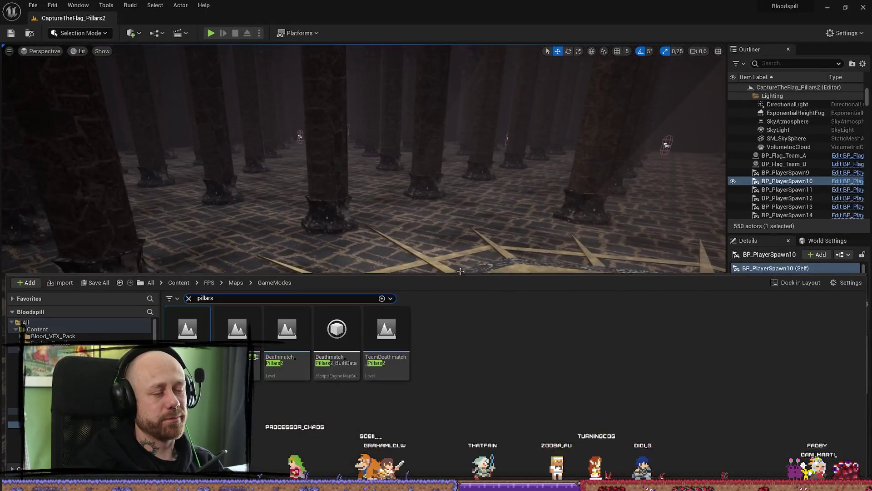
{"action": "left_click", "coordinate": [189, 299]}
{"action": "left_click", "coordinate": [54, 417]}
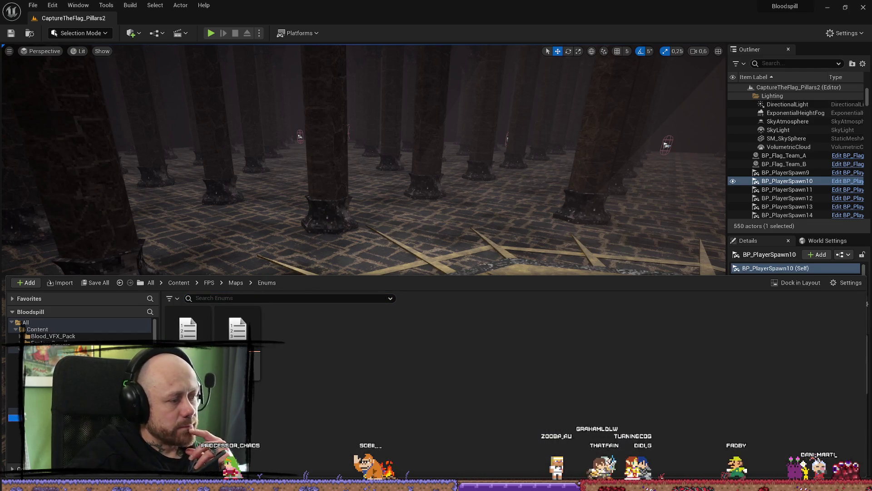
{"action": "left_click", "coordinate": [55, 424]}
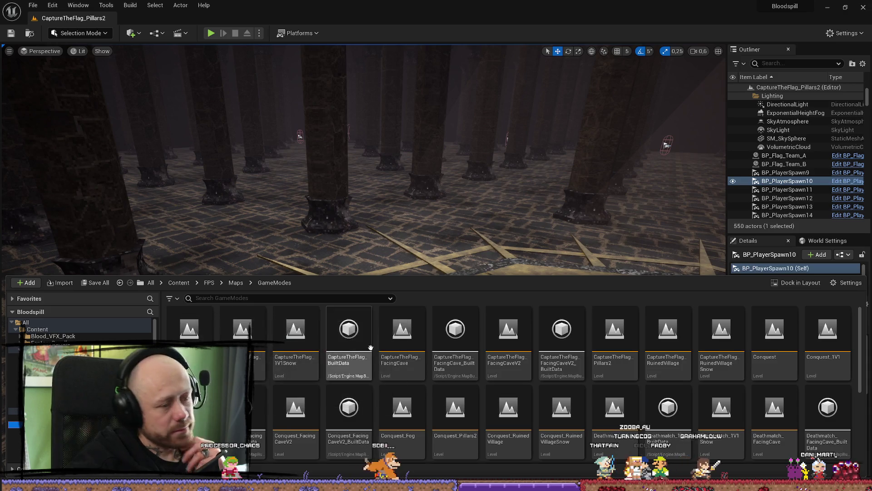
{"action": "scroll", "coordinate": [466, 380], "scroll_direction": "down", "scroll_amount": 3}
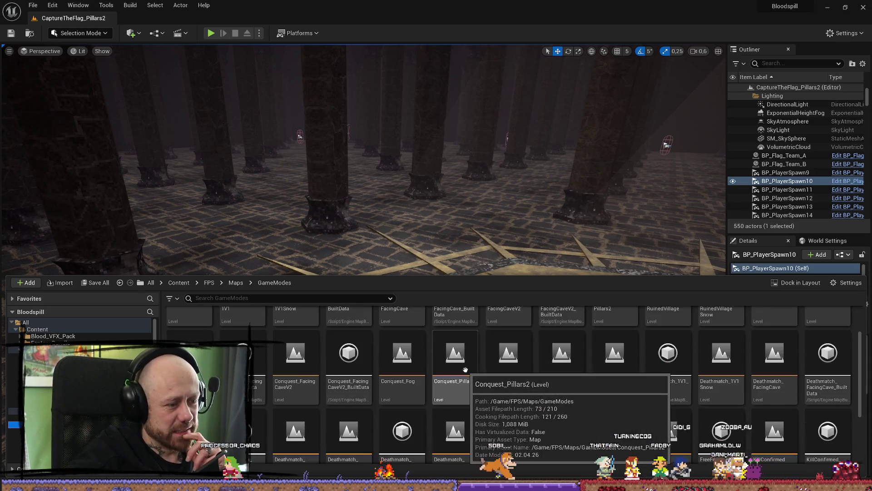
{"action": "scroll", "coordinate": [584, 389], "scroll_direction": "up", "scroll_amount": 1}
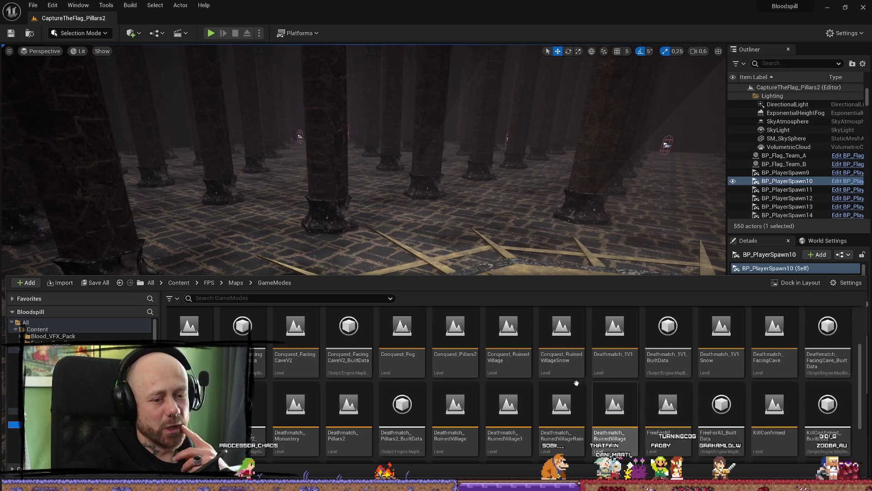
{"action": "scroll", "coordinate": [582, 385], "scroll_direction": "down", "scroll_amount": 2}
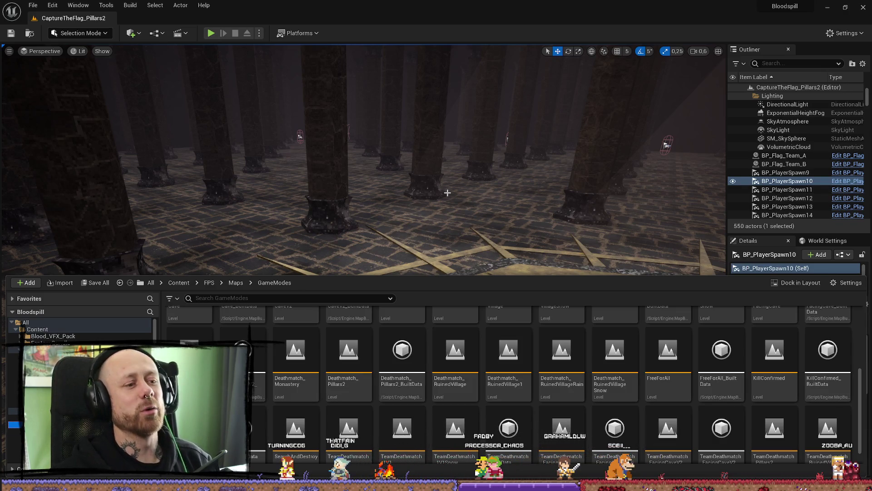
{"action": "right_click", "coordinate": [436, 189]}
{"action": "scroll", "coordinate": [436, 189], "scroll_direction": "up", "scroll_amount": 2}
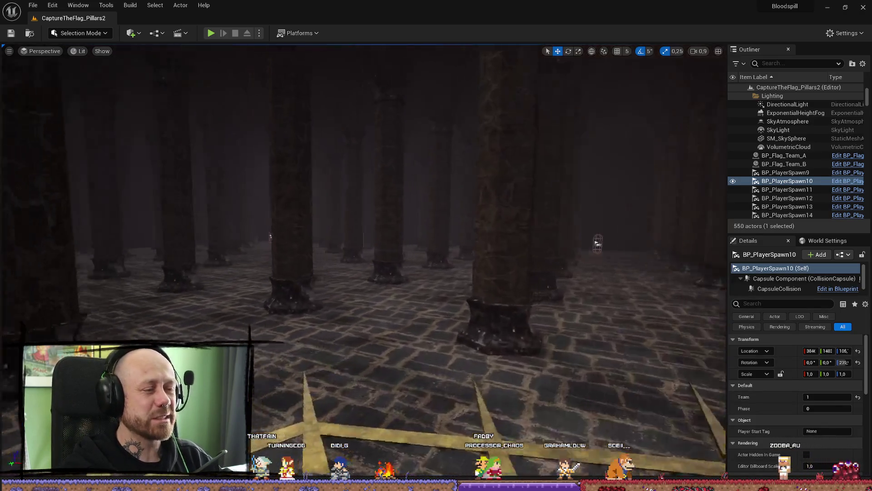
{"action": "left_click_drag", "start_coordinate": [270, 236], "coordinate": [270, 262]}
{"action": "left_click_drag", "start_coordinate": [445, 222], "coordinate": [445, 211]}
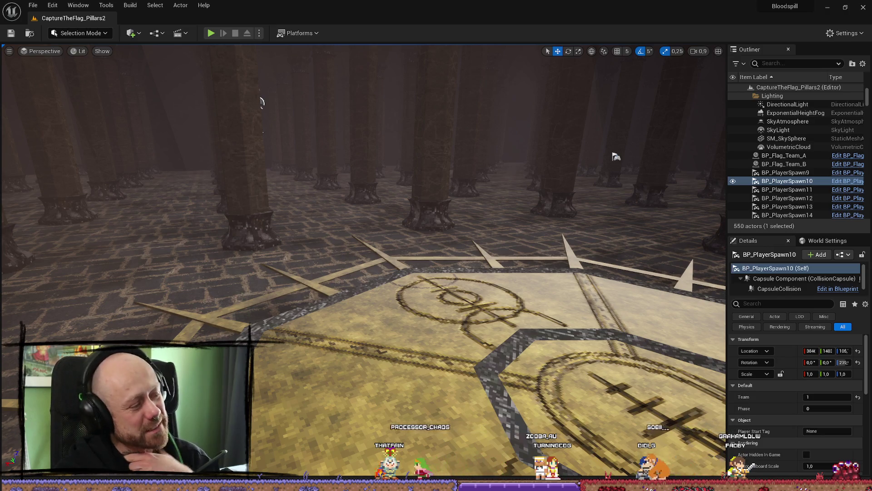
{"action": "key", "text": "f"}
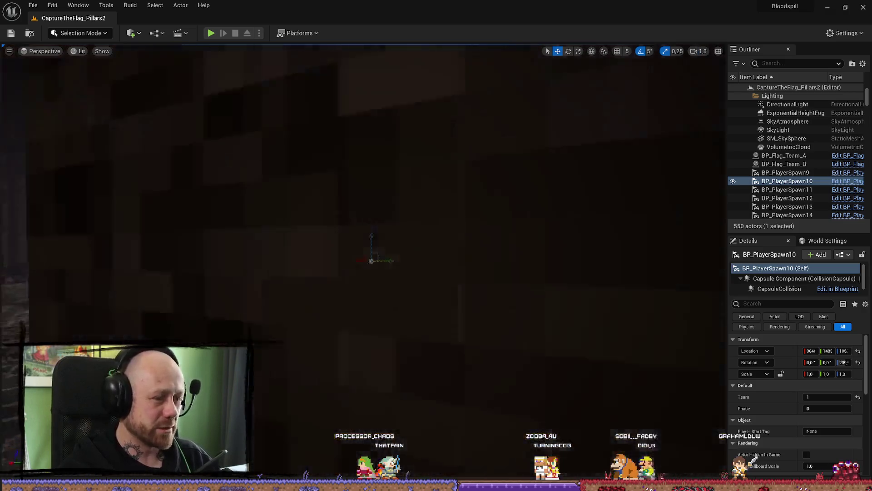
{"action": "left_click_drag", "start_coordinate": [372, 260], "coordinate": [371, 260]}
{"action": "key", "text": "ctrl+space"}
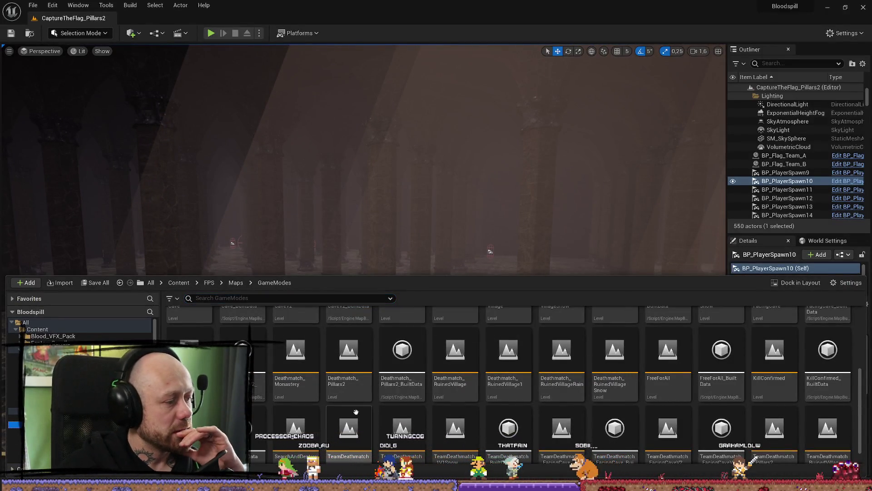
{"action": "scroll", "coordinate": [356, 412], "scroll_direction": "down", "scroll_amount": 1}
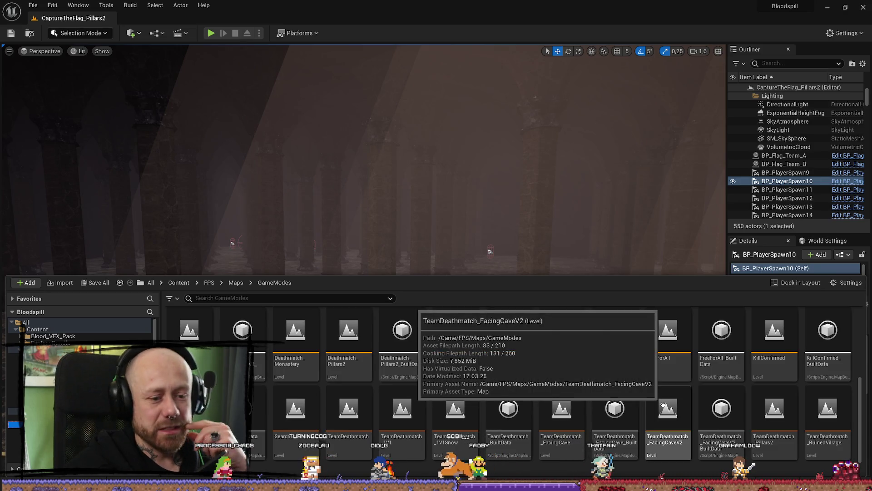
{"action": "scroll", "coordinate": [663, 405], "scroll_direction": "up", "scroll_amount": 3}
{"action": "left_click_drag", "start_coordinate": [420, 292], "coordinate": [420, 281]}
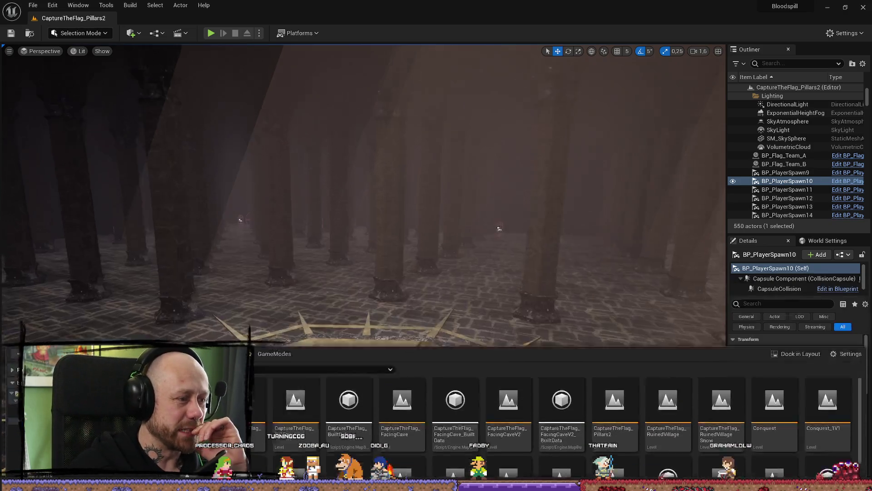
{"action": "left_click", "coordinate": [496, 240]}
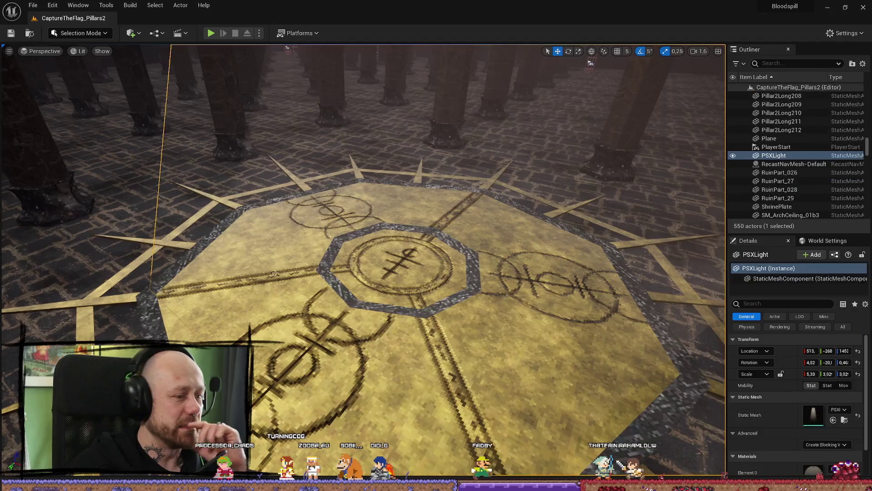
{"action": "left_click", "coordinate": [111, 291]}
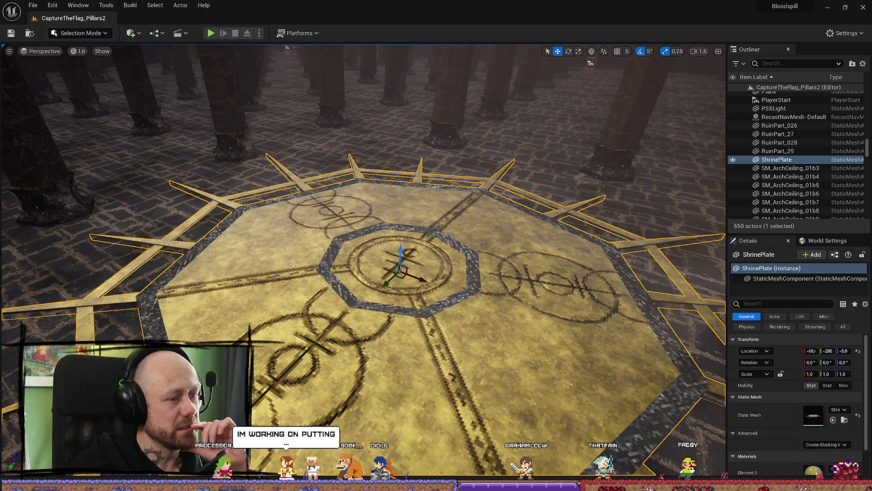
{"action": "scroll", "coordinate": [363, 227], "scroll_direction": "up", "scroll_amount": 2}
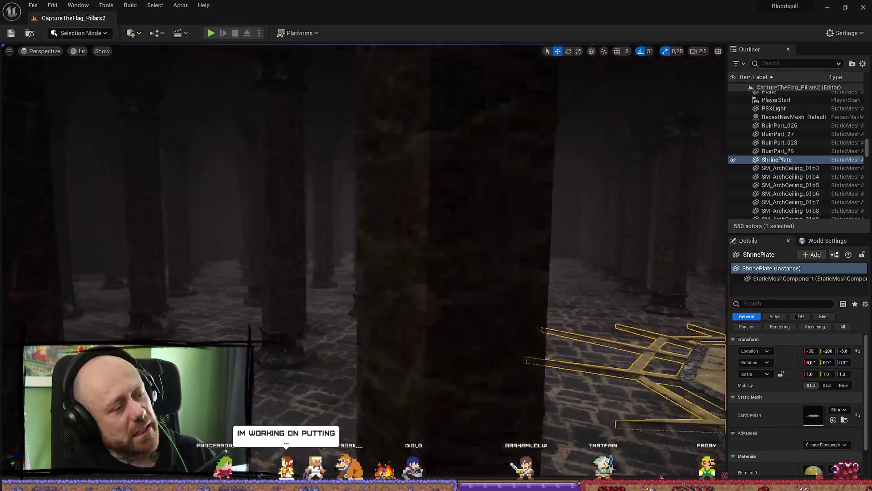
{"action": "scroll", "coordinate": [400, 219], "scroll_direction": "down", "scroll_amount": 2}
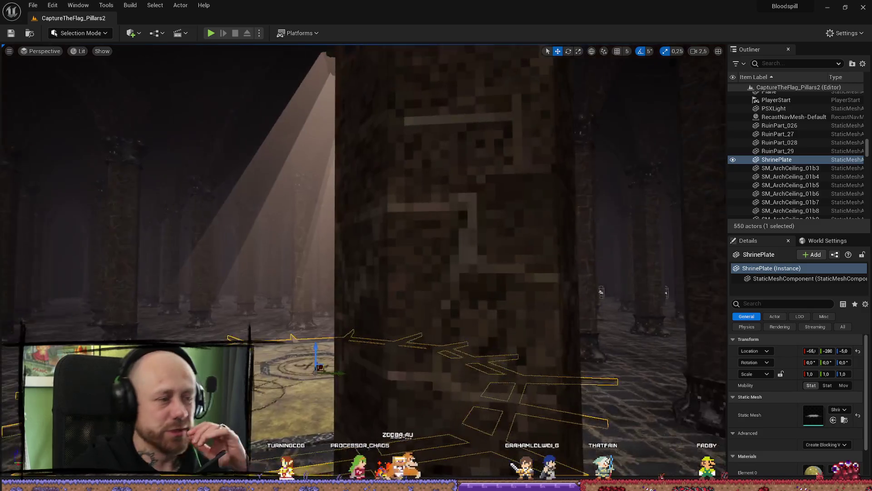
{"action": "scroll", "coordinate": [398, 193], "scroll_direction": "down", "scroll_amount": 2}
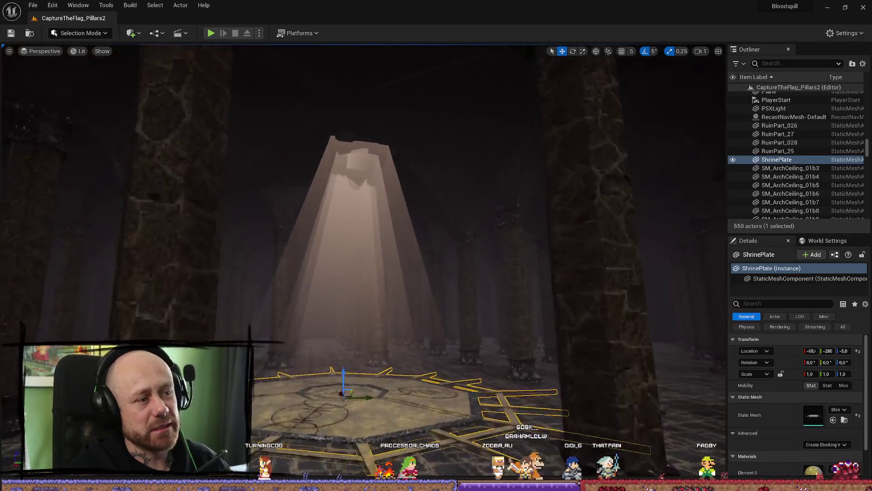
{"action": "left_click", "coordinate": [398, 193]}
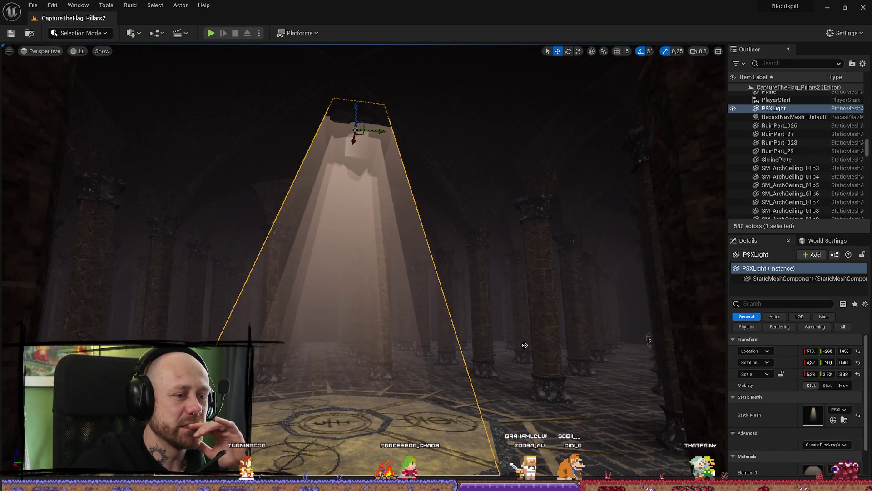
{"action": "left_click", "coordinate": [525, 346]}
{"action": "scroll", "coordinate": [524, 346], "scroll_direction": "up", "scroll_amount": 1}
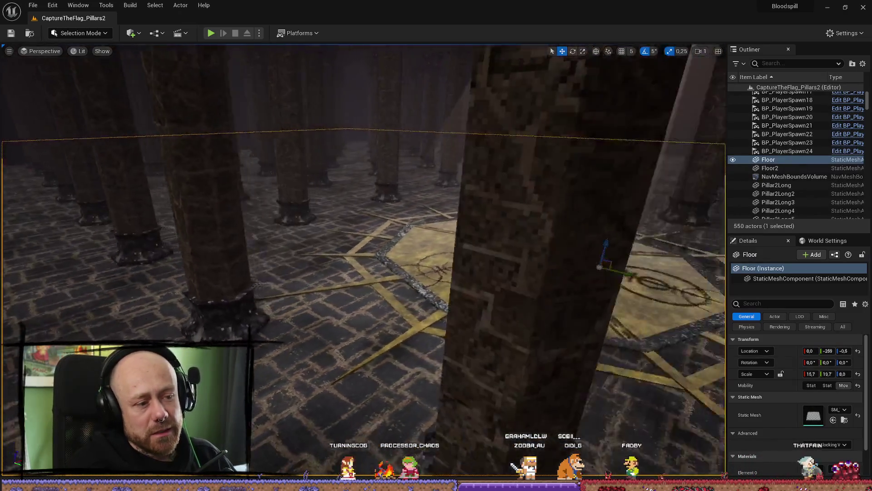
{"action": "key", "text": "ctrl+space"}
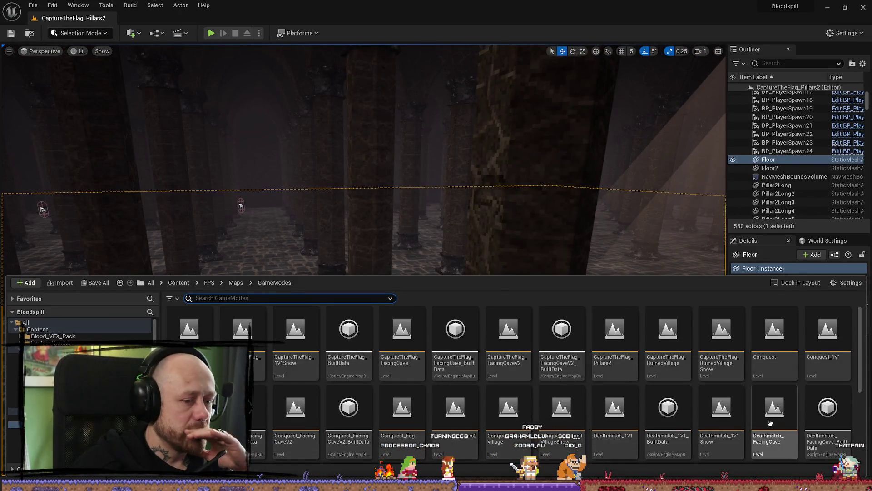
- Scroll the GameModes levels, dismiss and reopen the Content Drawer, then bring up the File menu
{"action": "scroll", "coordinate": [768, 423], "scroll_direction": "down", "scroll_amount": 2}
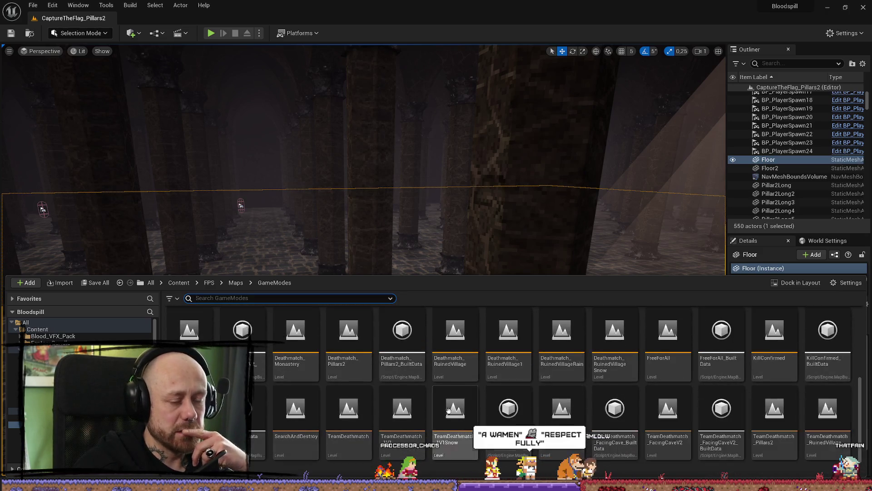
{"action": "scroll", "coordinate": [431, 398], "scroll_direction": "up", "scroll_amount": 2}
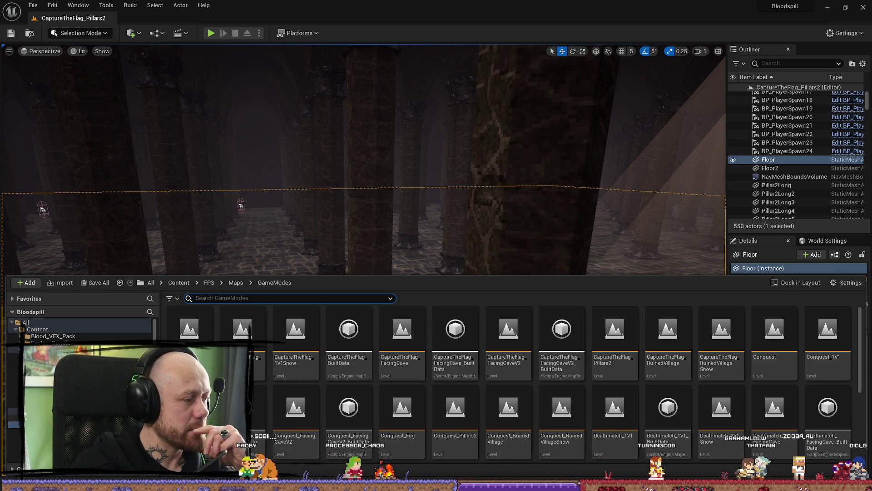
{"action": "mouse_move", "coordinate": [334, 250]}
{"action": "left_mouse_down"}
{"action": "mouse_move", "coordinate": [332, 381]}
{"action": "mouse_move", "coordinate": [291, 377]}
{"action": "mouse_move", "coordinate": [327, 355]}
{"action": "mouse_move", "coordinate": [332, 373]}
{"action": "mouse_move", "coordinate": [332, 273]}
{"action": "left_mouse_up"}
{"action": "key", "text": "ctrl+space"}
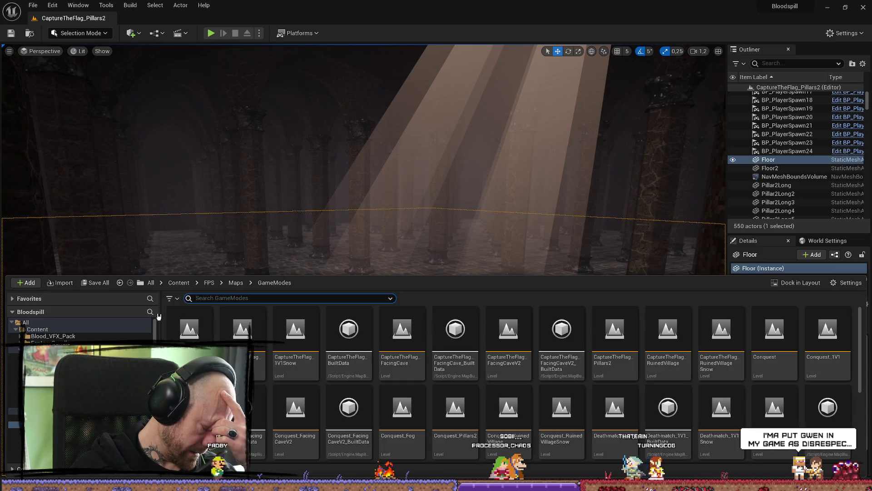
{"action": "left_click", "coordinate": [28, 5]}
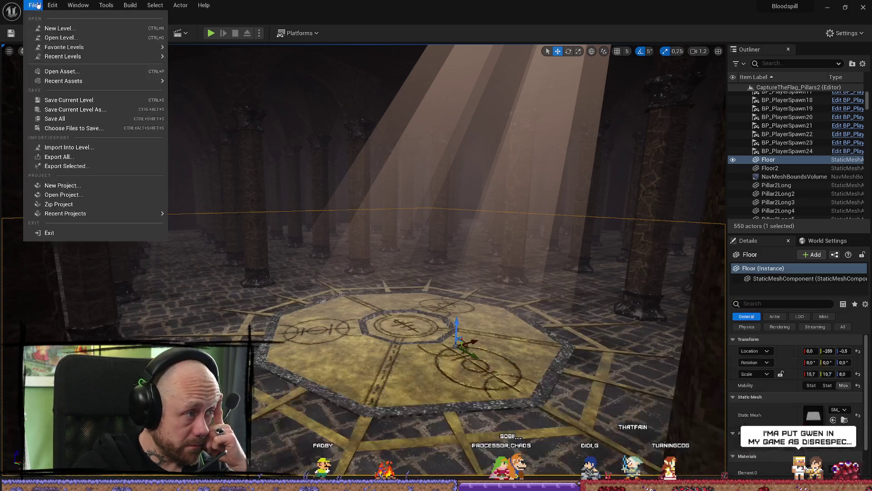
- Save all unsaved work with File > Save All
{"action": "left_click", "coordinate": [84, 5]}
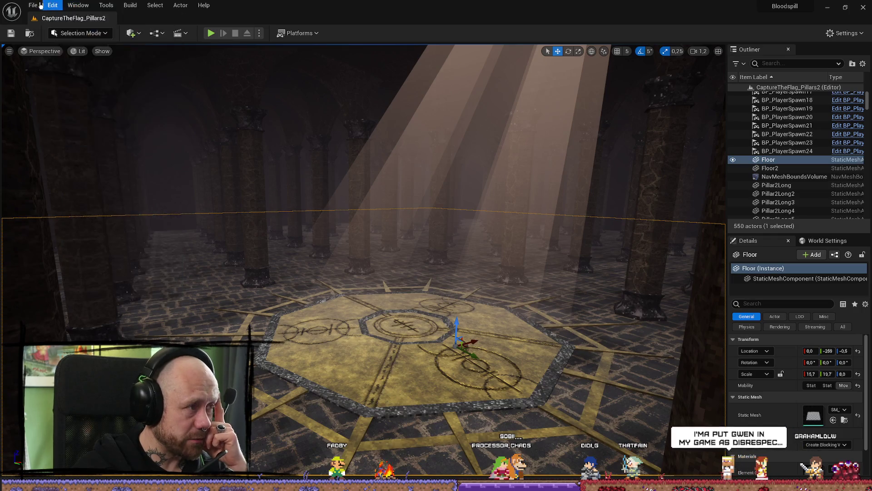
{"action": "left_click", "coordinate": [33, 5]}
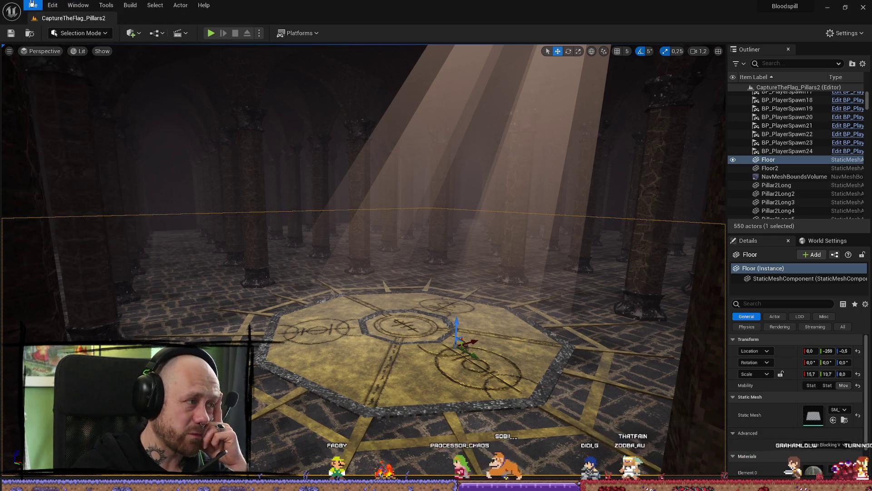
{"action": "left_click", "coordinate": [92, 120]}
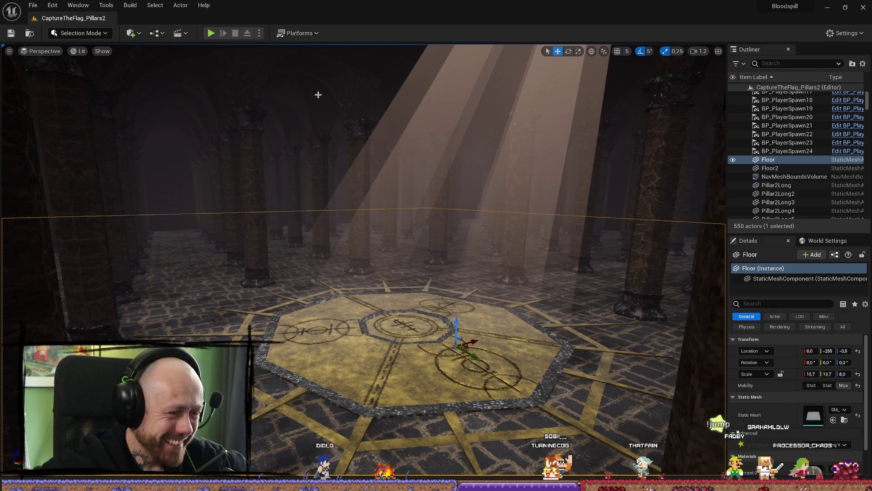
- Tilt the view toward the floor emblem, then briefly show and hide the Content Drawer
{"action": "mouse_move", "coordinate": [427, 141]}
{"action": "left_mouse_down"}
{"action": "mouse_move", "coordinate": [427, 173]}
{"action": "mouse_move", "coordinate": [430, 150]}
{"action": "mouse_move", "coordinate": [441, 186]}
{"action": "left_mouse_up"}
{"action": "key", "text": "ctrl+space"}
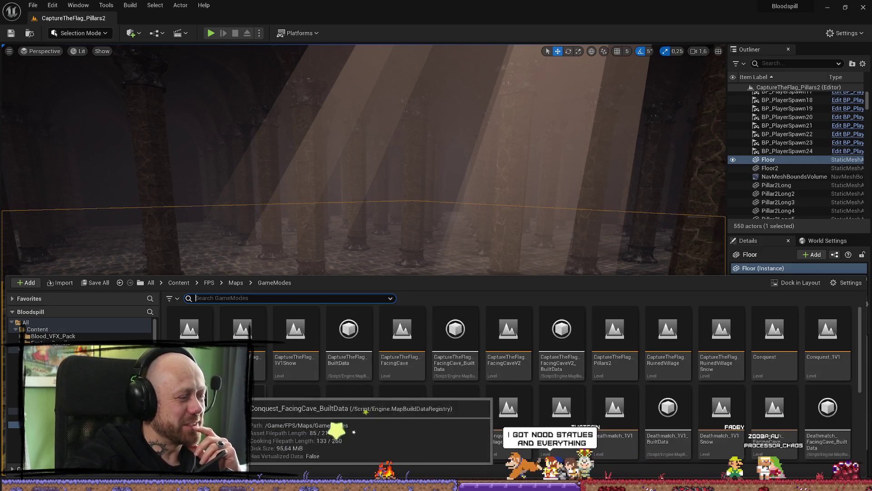
{"action": "scroll", "coordinate": [515, 405], "scroll_direction": "down", "scroll_amount": 3}
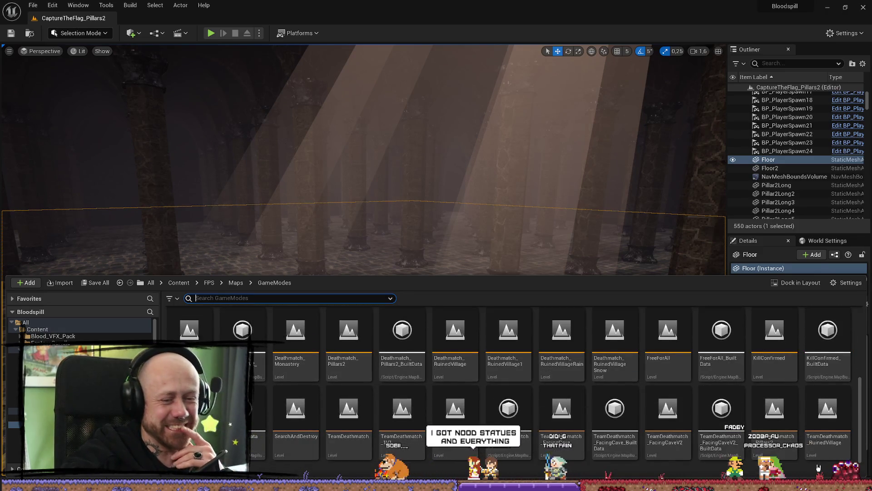
{"action": "scroll", "coordinate": [515, 404], "scroll_direction": "up", "scroll_amount": 3}
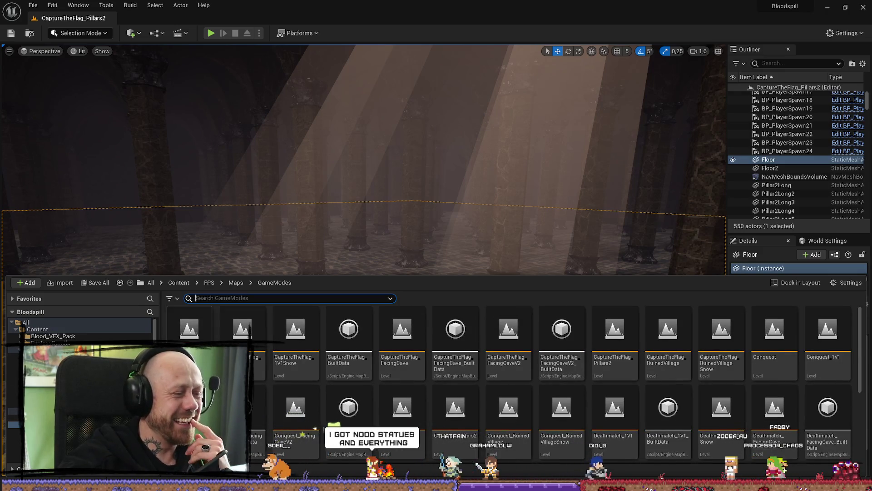
{"action": "key", "text": "ctrl+space"}
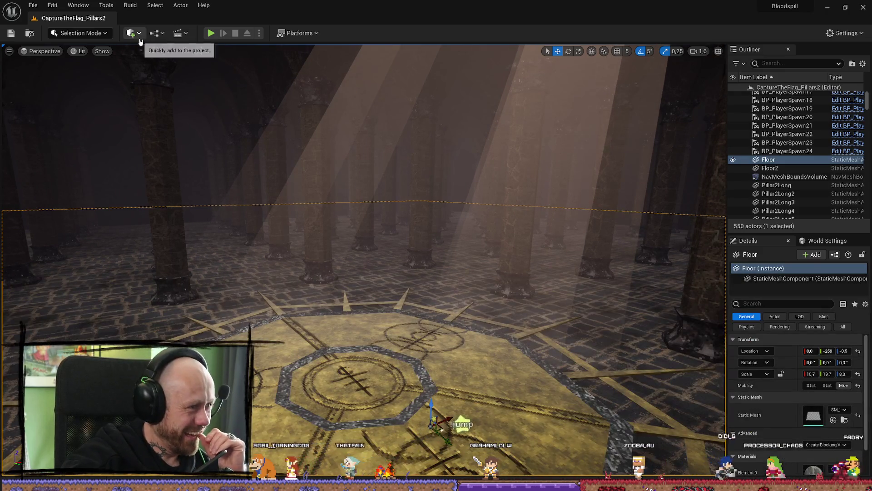
- Look through the actor-placement list and dismiss it without adding anything
{"action": "left_click", "coordinate": [132, 33]}
{"action": "mouse_move", "coordinate": [160, 119]}
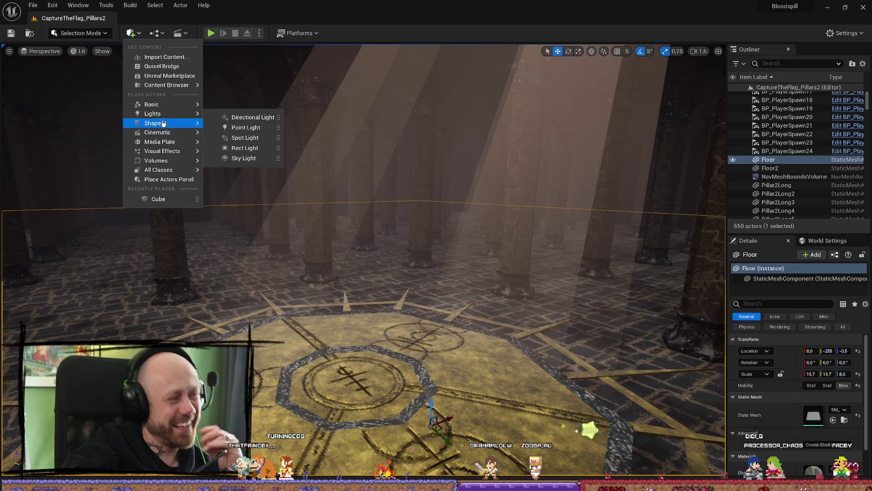
{"action": "mouse_move", "coordinate": [181, 102]}
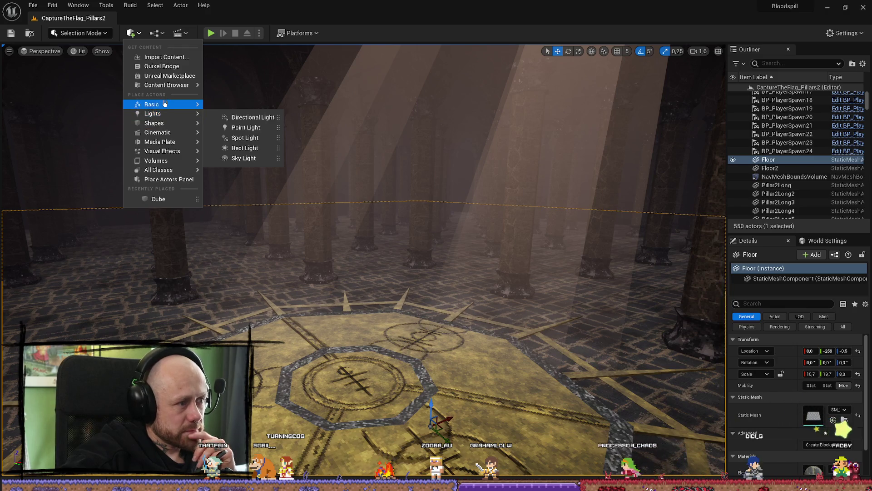
{"action": "left_click", "coordinate": [53, 5]}
- Create a new level from the Basic template via File > New Level
{"action": "left_click", "coordinate": [52, 5]}
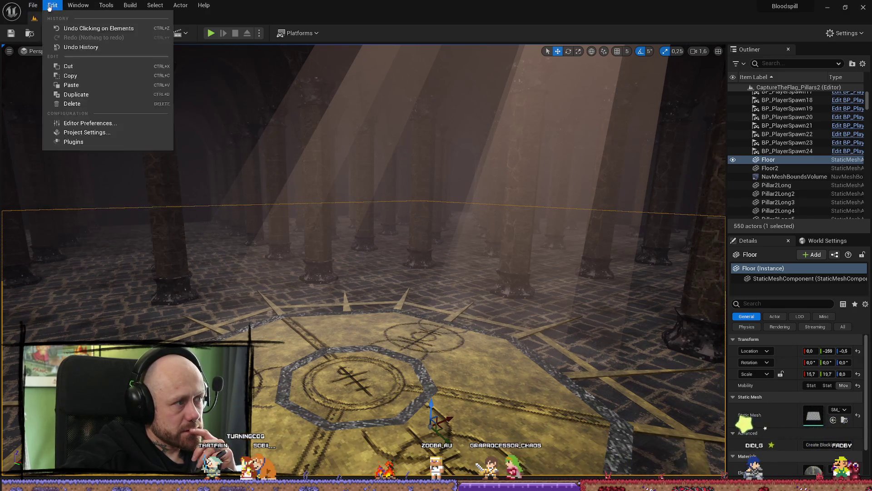
{"action": "mouse_move", "coordinate": [33, 5]}
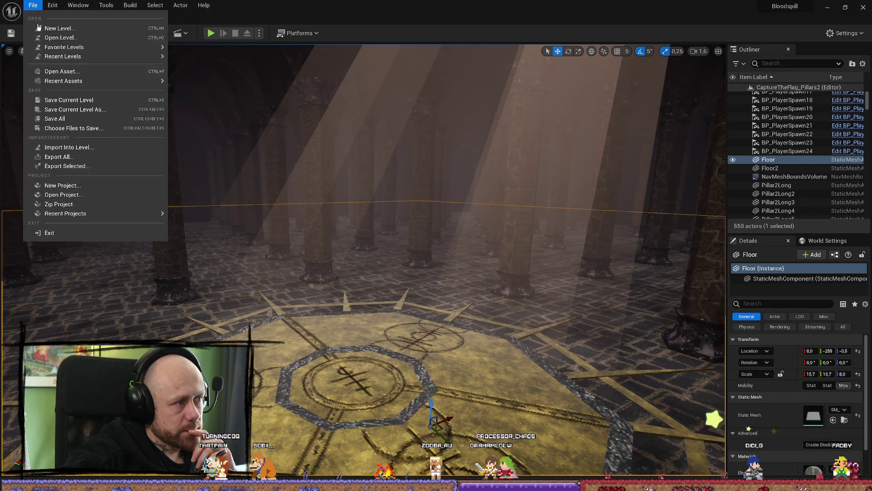
{"action": "left_click", "coordinate": [62, 29]}
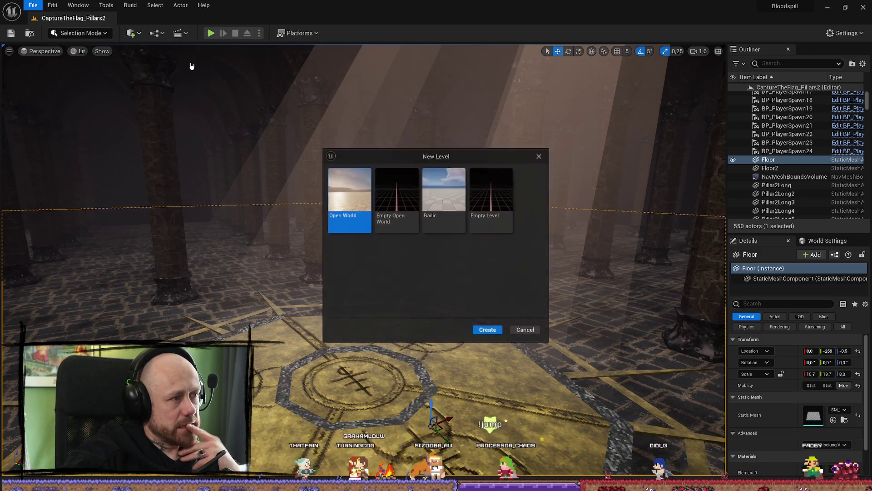
{"action": "left_click", "coordinate": [450, 202]}
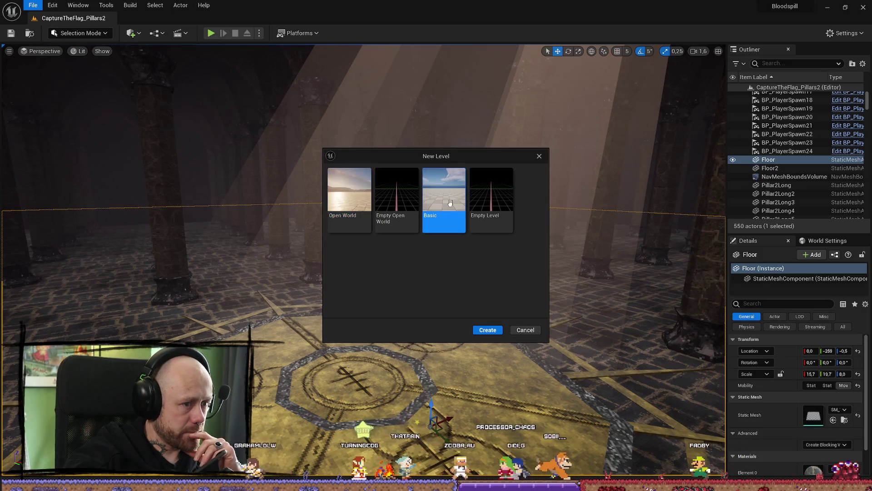
{"action": "left_click", "coordinate": [488, 330]}
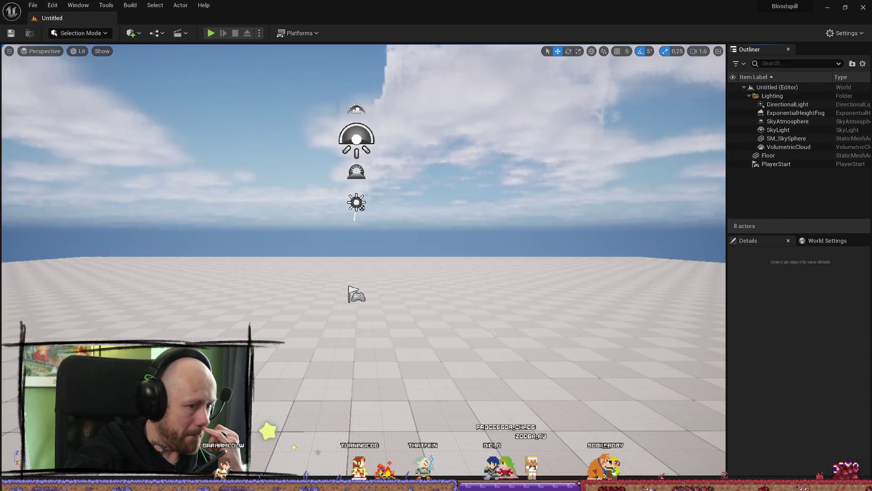
- Delete the default Floor actor from the new level and start saving it under a name
{"action": "left_click", "coordinate": [497, 302]}
{"action": "scroll", "coordinate": [497, 302], "scroll_direction": "up", "scroll_amount": 5}
{"action": "key", "text": "Delete"}
{"action": "left_click_drag", "start_coordinate": [363, 272], "coordinate": [363, 150]}
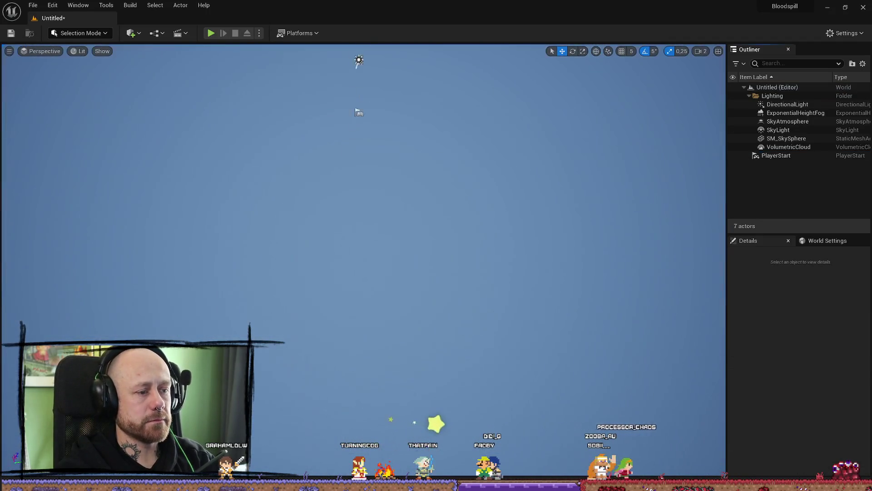
{"action": "left_click", "coordinate": [11, 34]}
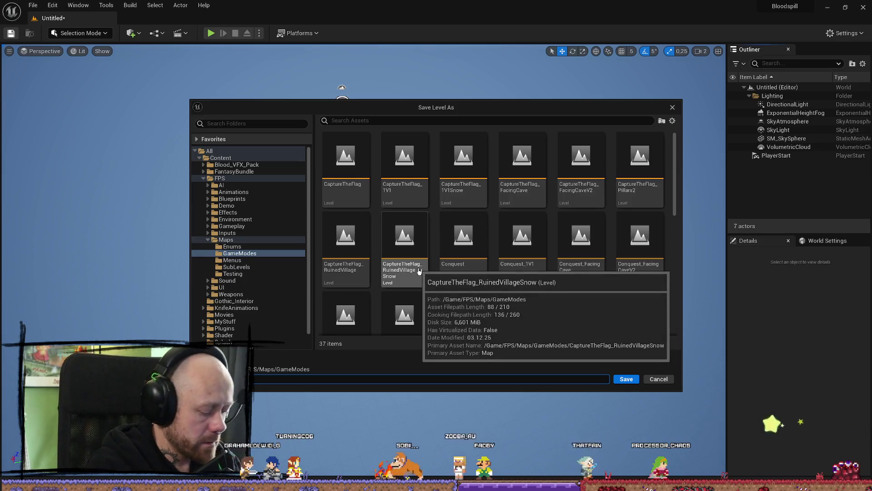
- Save the new level as Deathmatch_FoggyForrest in the Maps/GameModes folder
{"action": "type", "text": "Test"}
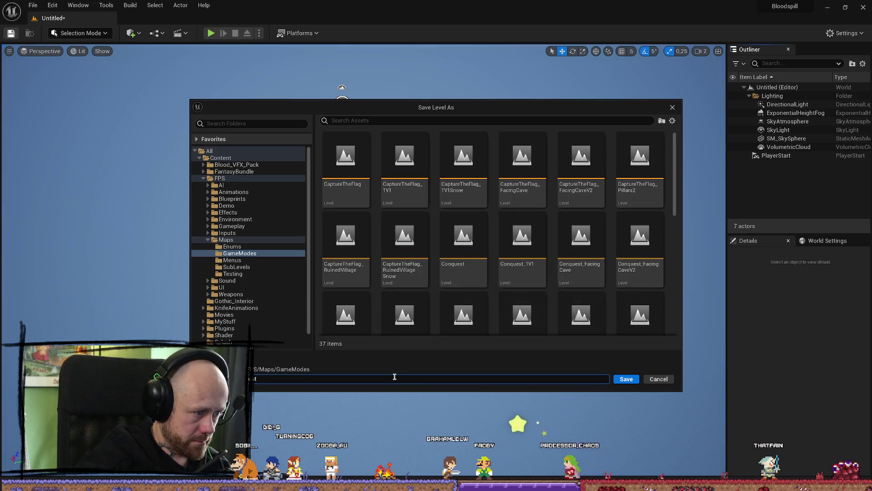
{"action": "type", "text": "_"}
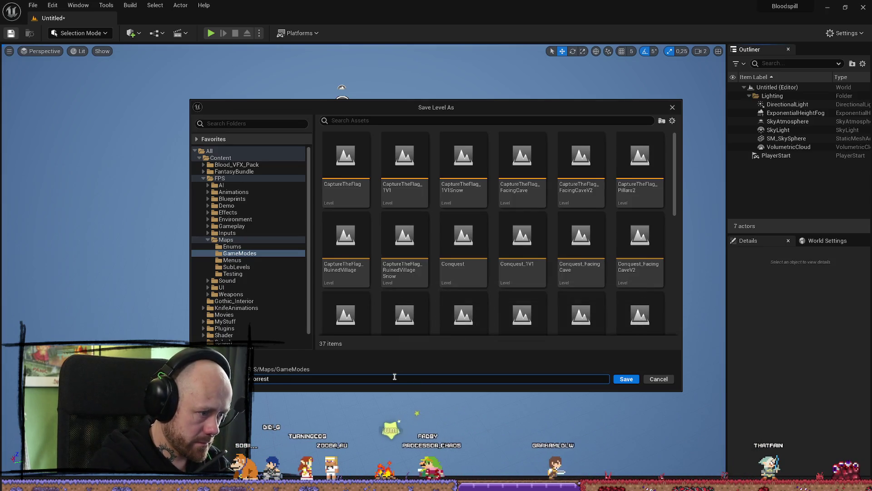
{"action": "type", "text": "M_"}
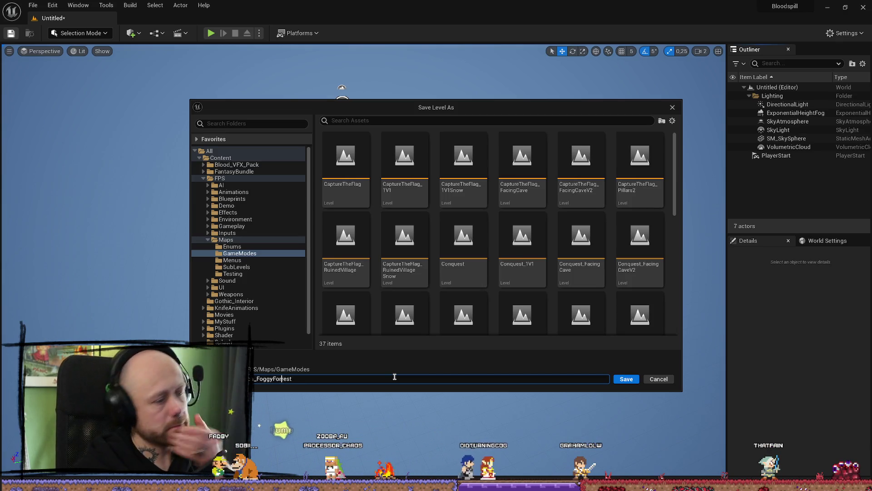
{"action": "left_click", "coordinate": [630, 381]}
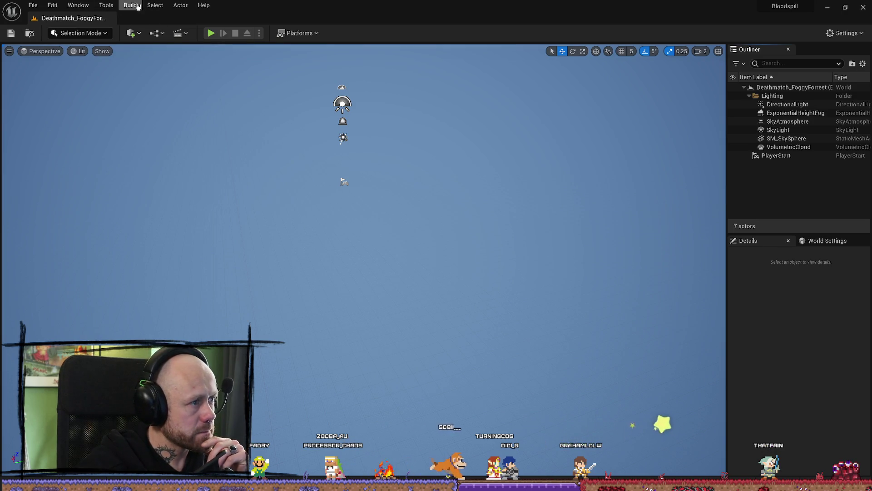
- Switch the editor to Landscape mode, previewing a new 505 × 505 landscape of 8 × 8 components
{"action": "left_click", "coordinate": [31, 6]}
{"action": "left_click", "coordinate": [33, 5]}
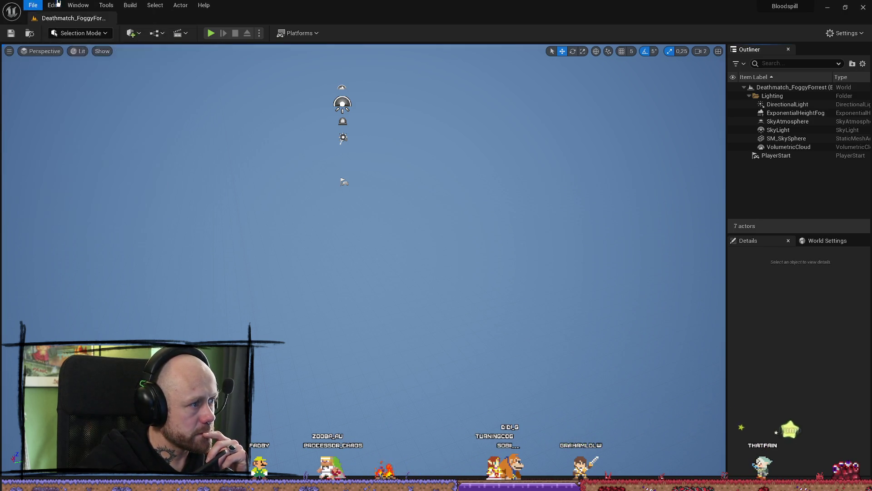
{"action": "left_click", "coordinate": [54, 5]}
{"action": "left_click", "coordinate": [60, 5]}
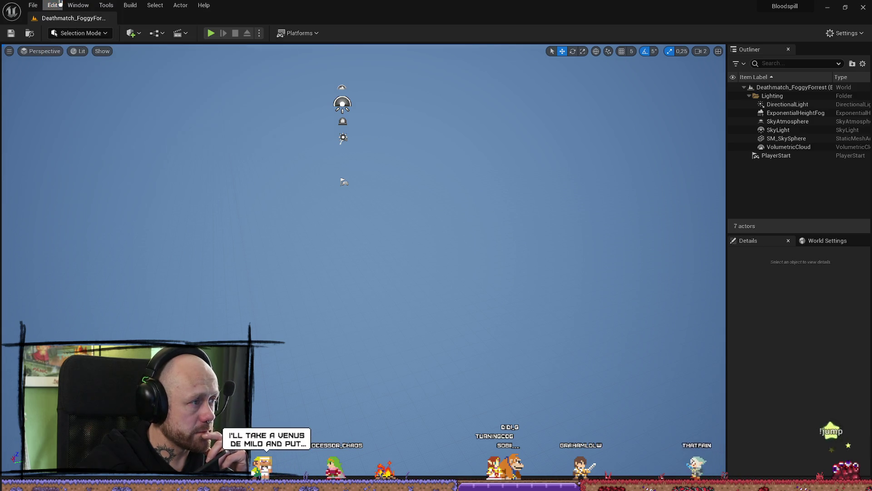
{"action": "left_click", "coordinate": [132, 33]}
{"action": "left_click", "coordinate": [133, 34]}
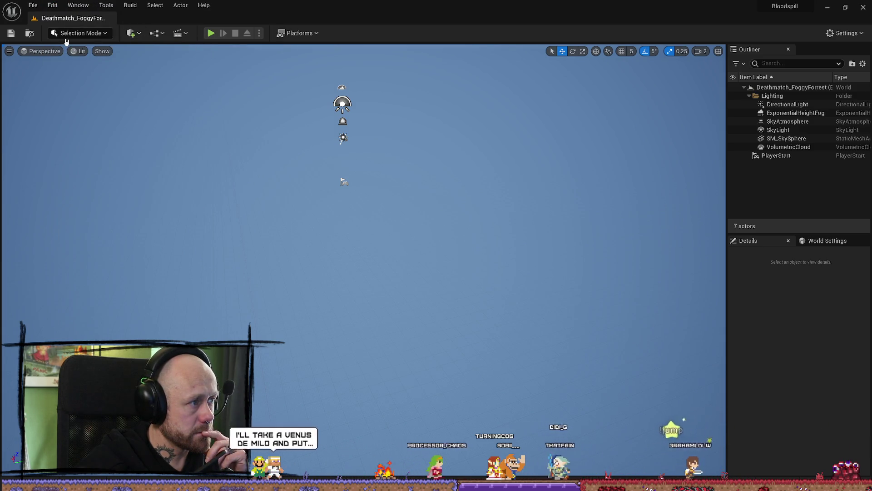
{"action": "left_click", "coordinate": [137, 35]}
{"action": "left_click", "coordinate": [137, 35]}
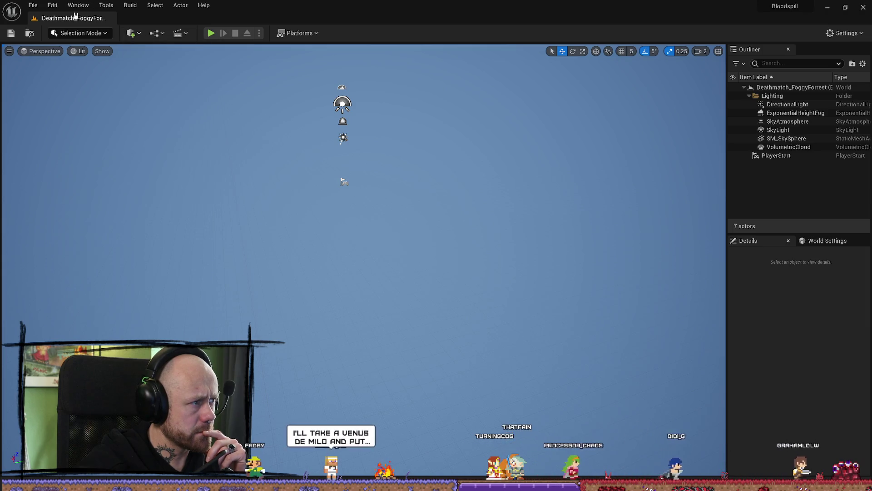
{"action": "left_click", "coordinate": [80, 33]}
{"action": "left_click", "coordinate": [83, 56]}
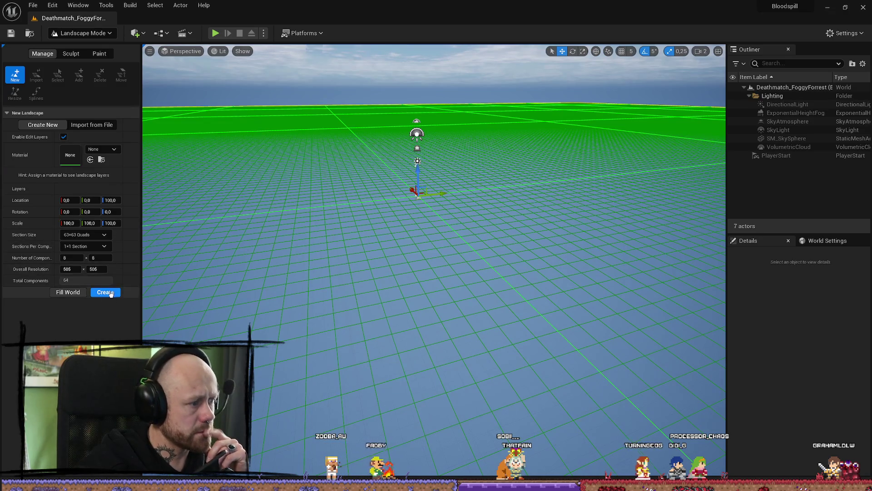
- Create the landscape with default settings: 63×63-quad sections, one per component, scale 100
{"action": "left_click", "coordinate": [111, 293]}
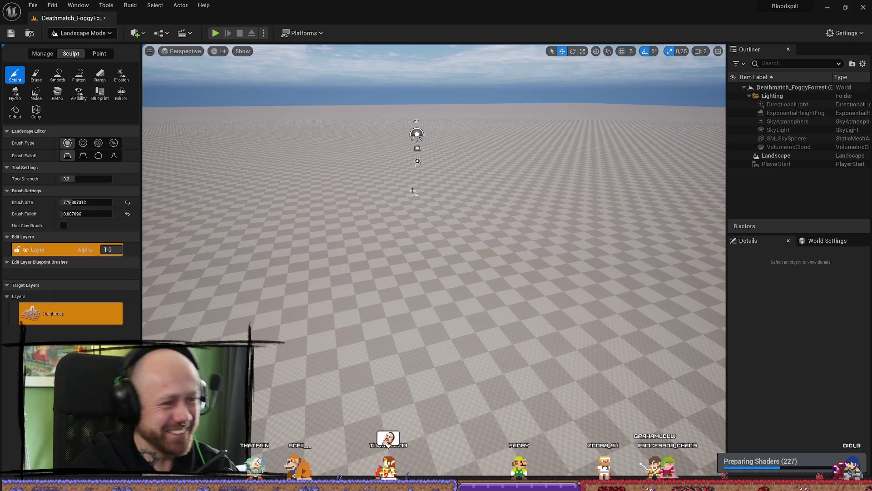
- Select the Landscape actor and open the asset picker for its Landscape Material, currently None
{"action": "scroll", "coordinate": [413, 191], "scroll_direction": "up", "scroll_amount": 3}
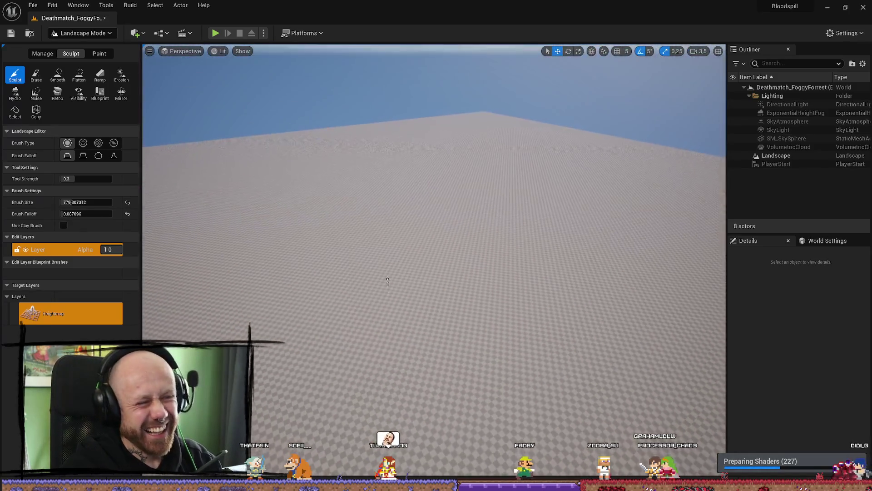
{"action": "scroll", "coordinate": [387, 280], "scroll_direction": "down", "scroll_amount": 2}
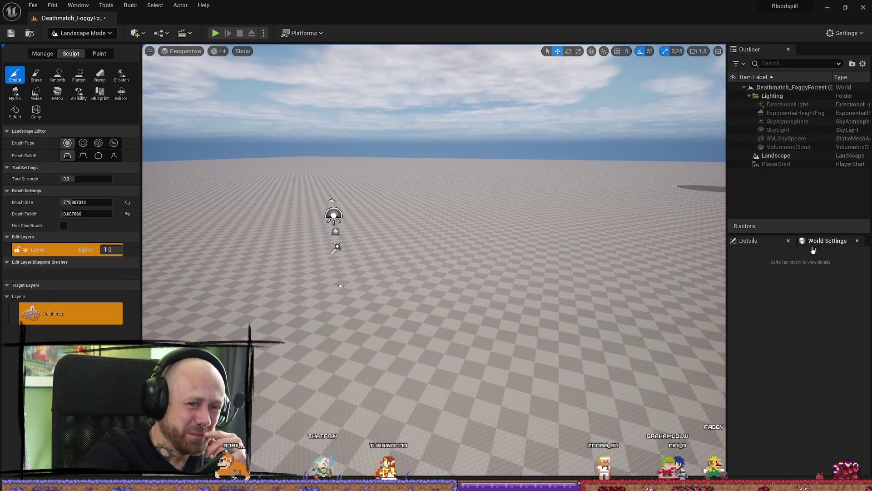
{"action": "left_click", "coordinate": [827, 241]}
{"action": "left_click", "coordinate": [777, 156]}
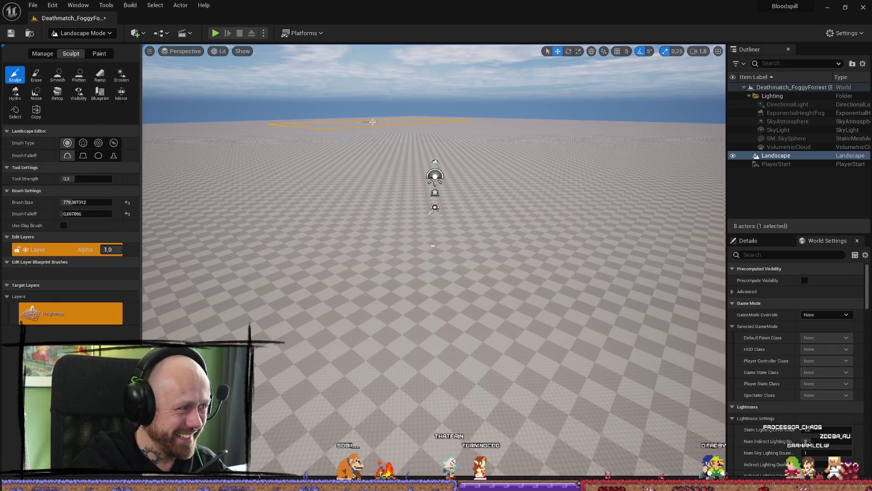
{"action": "scroll", "coordinate": [790, 272], "scroll_direction": "down", "scroll_amount": 15}
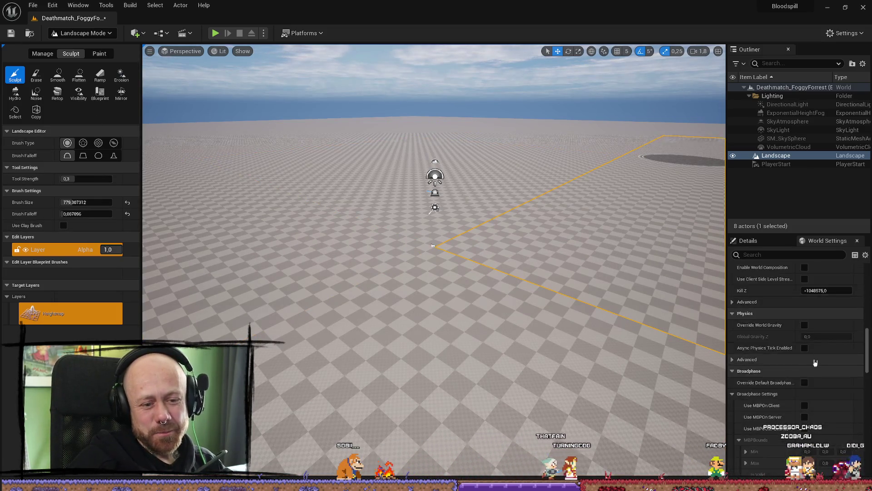
{"action": "scroll", "coordinate": [817, 360], "scroll_direction": "down", "scroll_amount": 1}
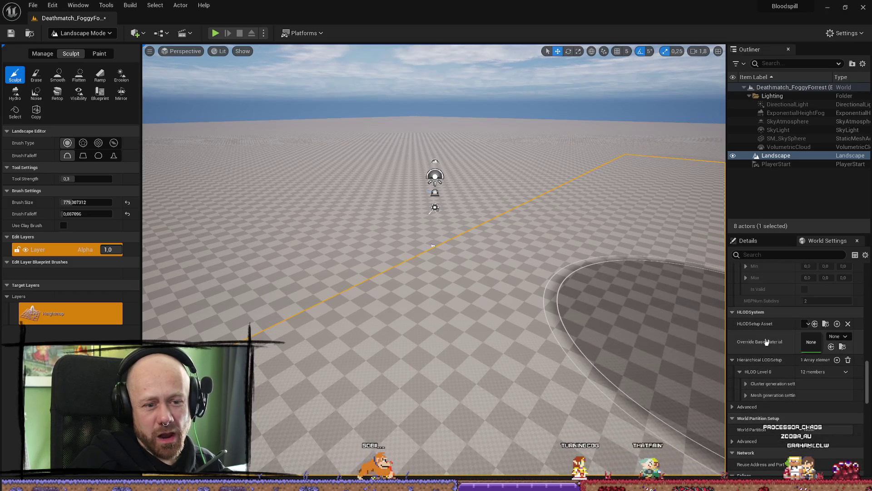
{"action": "scroll", "coordinate": [747, 358], "scroll_direction": "up", "scroll_amount": 10}
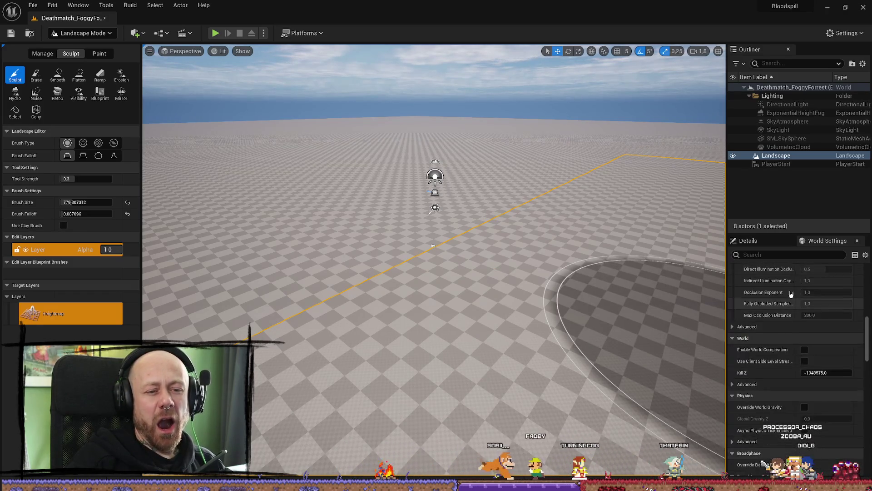
{"action": "scroll", "coordinate": [787, 270], "scroll_direction": "up", "scroll_amount": 5}
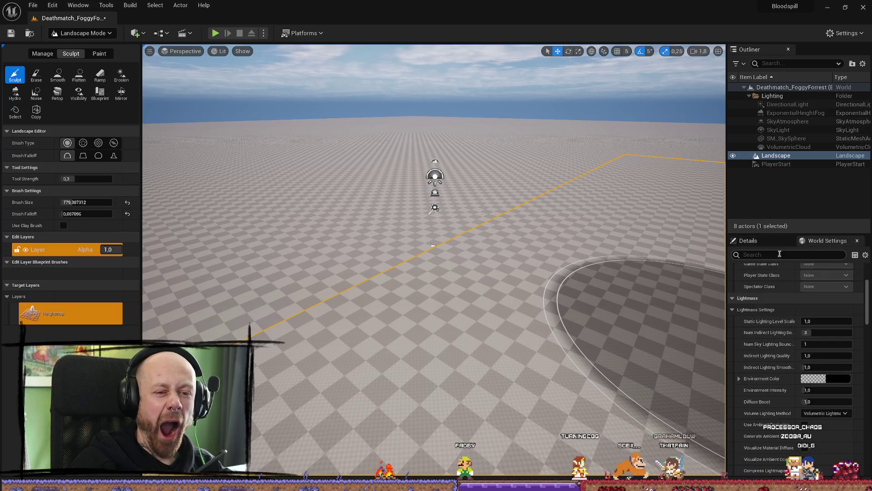
{"action": "left_click", "coordinate": [779, 246]}
{"action": "scroll", "coordinate": [817, 359], "scroll_direction": "down", "scroll_amount": 5}
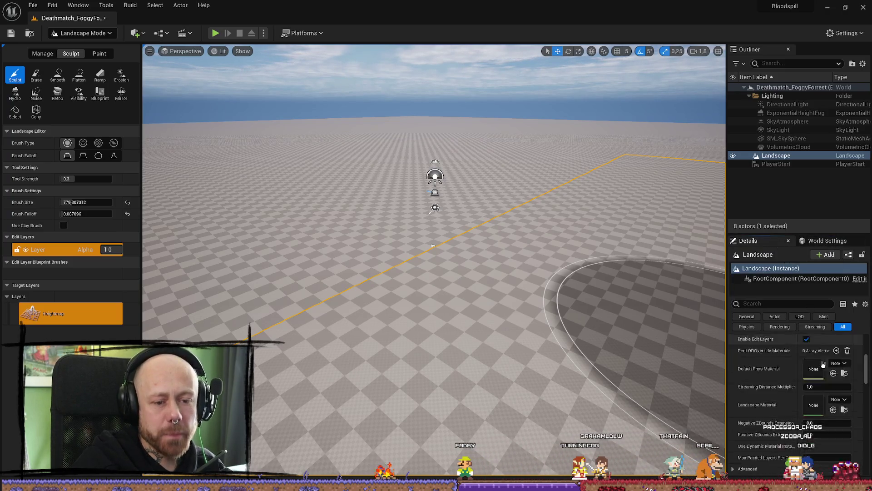
{"action": "scroll", "coordinate": [817, 359], "scroll_direction": "up", "scroll_amount": 4}
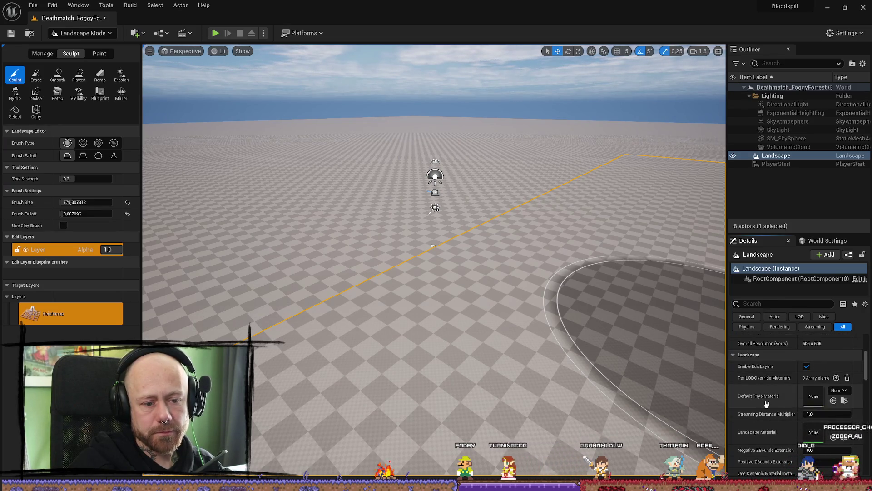
{"action": "left_click", "coordinate": [842, 429]}
- Search the picker for 'auto' and assign LandscapeMaterialAutoHight_Inst as the Landscape Material
{"action": "type", "text": "landsa"}
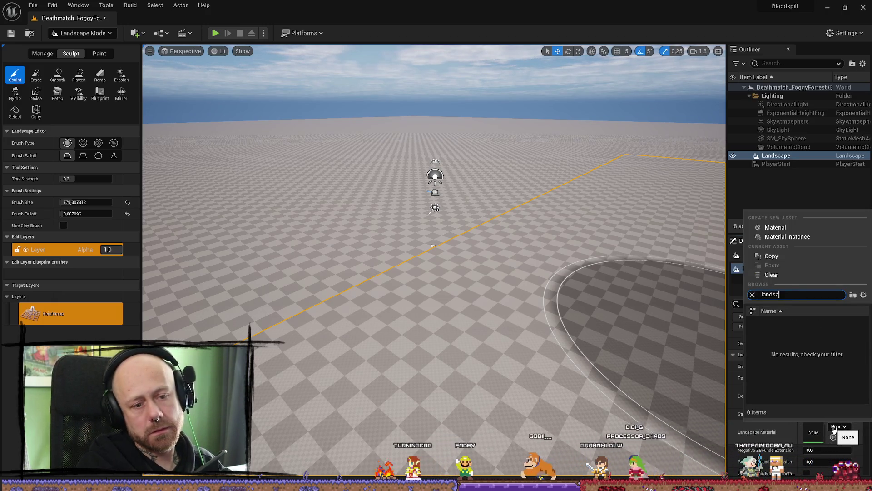
{"action": "key", "text": "BackSpace"}
{"action": "type", "text": "cape"}
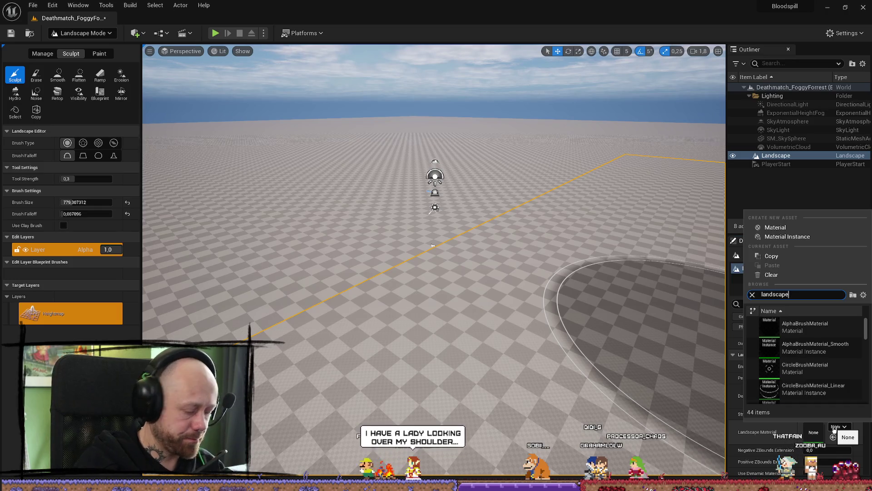
{"action": "type", "text": "aut"}
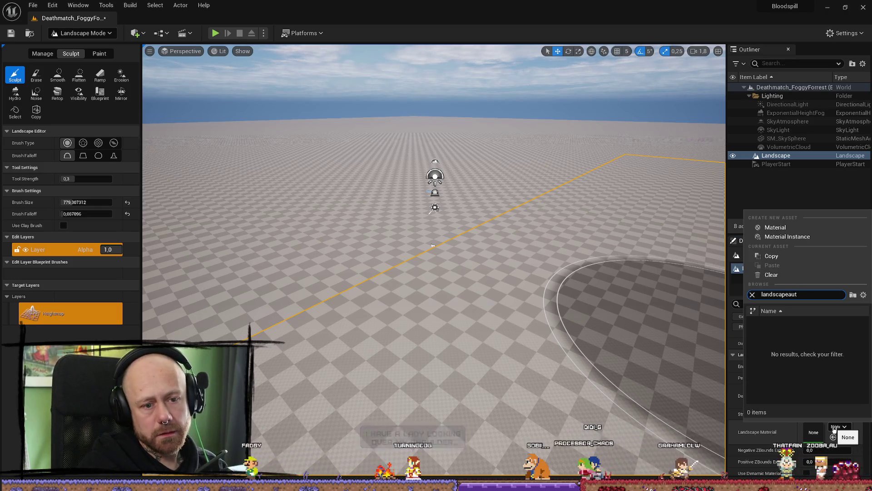
{"action": "key", "text": "BackSpace"}
{"action": "key", "text": "BackSpace"}
{"action": "key", "text": "BackSpace"}
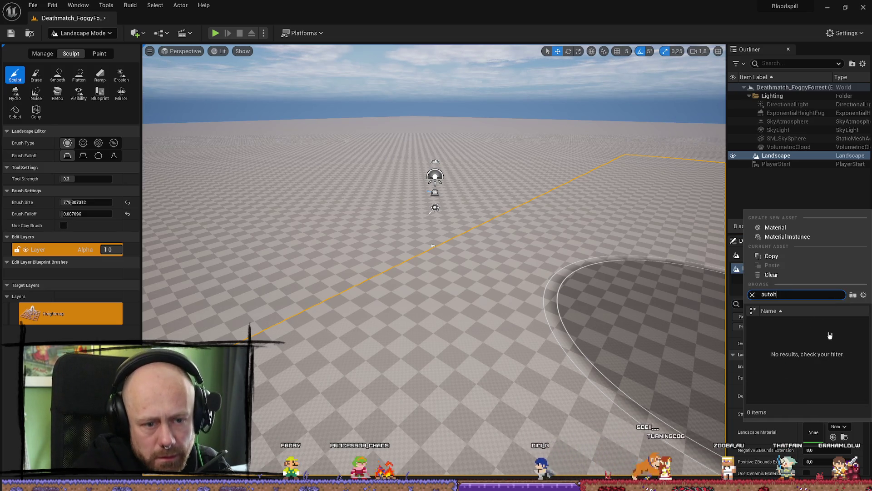
{"action": "key", "text": "BackSpace"}
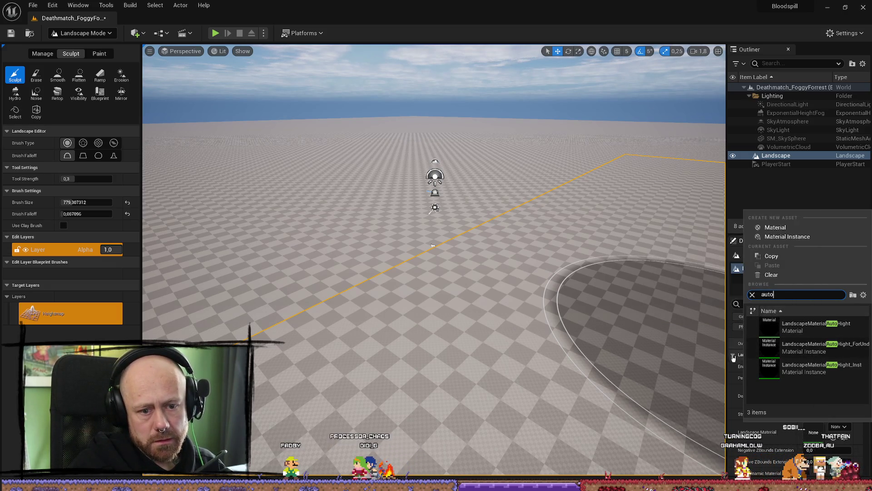
{"action": "left_click", "coordinate": [827, 372]}
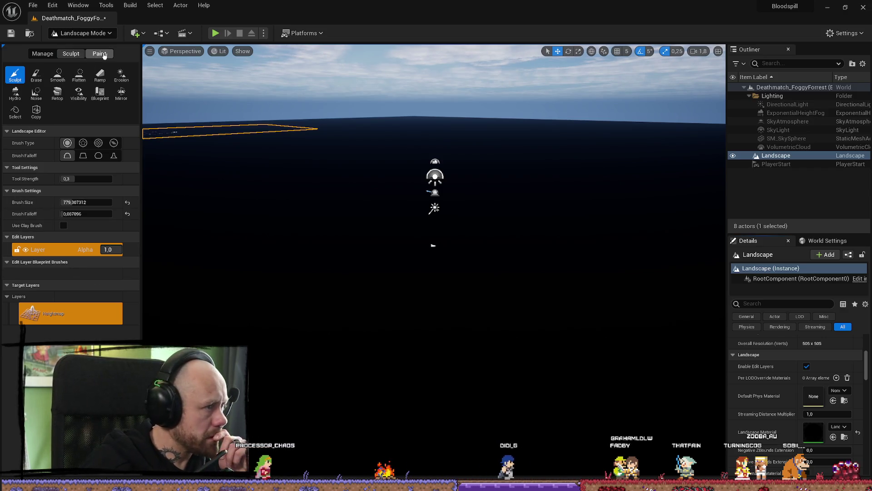
- In the Paint tab, assign BasaltRock_LayerInfo and Mud_LayerInfo to the BasaltRock and Mud layers
{"action": "left_click", "coordinate": [99, 54]}
{"action": "left_click", "coordinate": [66, 310]}
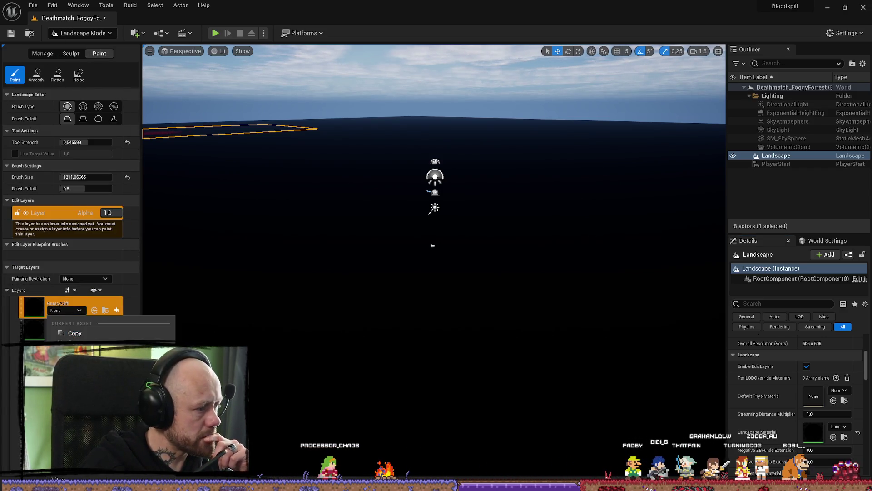
{"action": "left_click", "coordinate": [72, 333]}
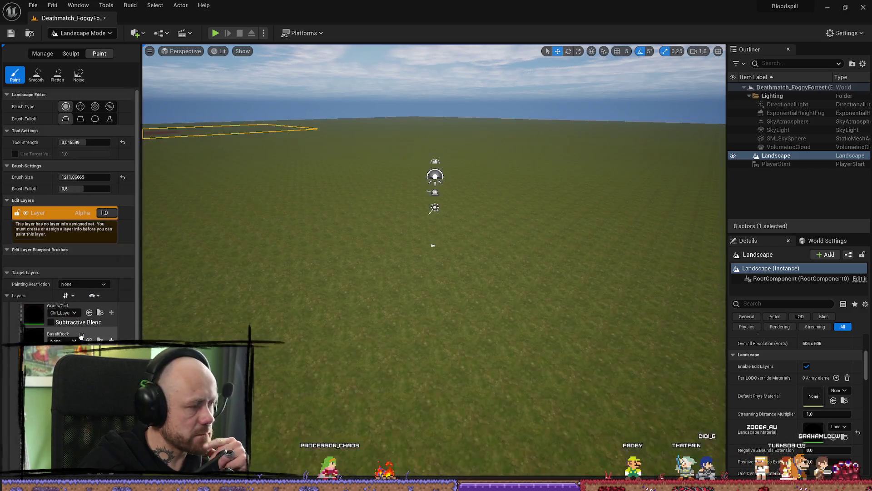
{"action": "left_click", "coordinate": [80, 335]}
{"action": "left_click", "coordinate": [129, 235]}
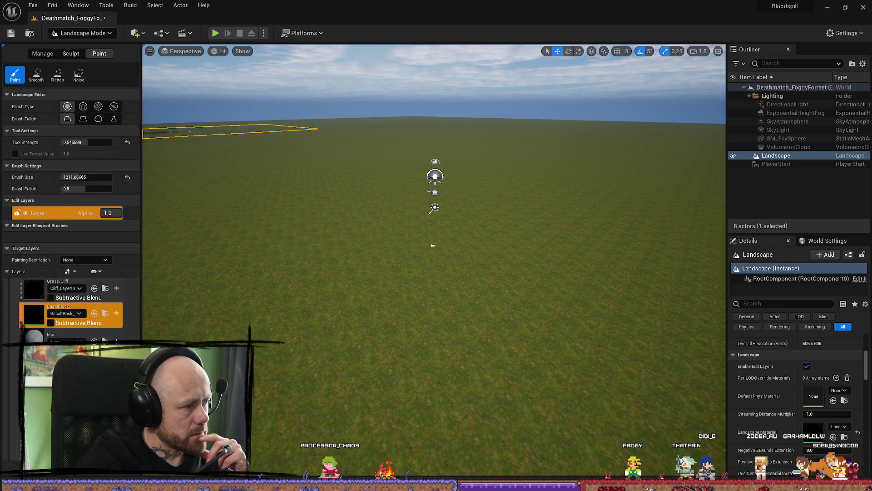
{"action": "left_click", "coordinate": [68, 341]}
{"action": "left_click", "coordinate": [104, 246]}
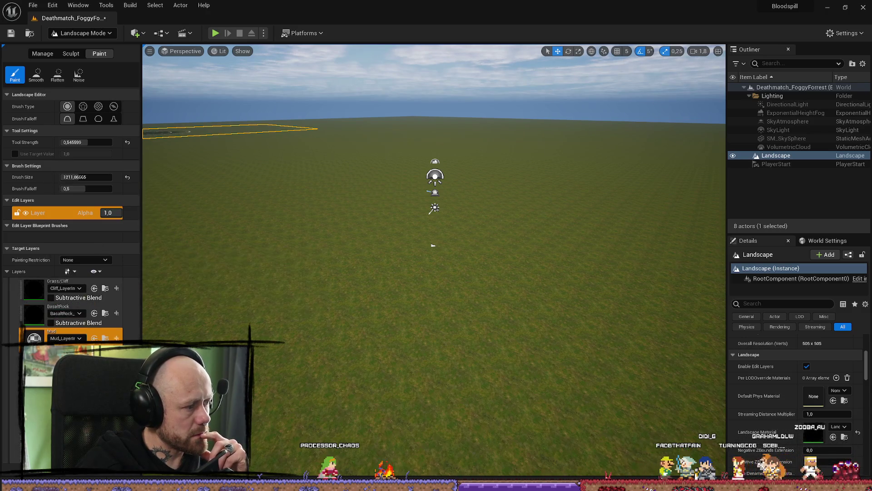
{"action": "left_click", "coordinate": [69, 341]}
{"action": "left_click", "coordinate": [116, 293]}
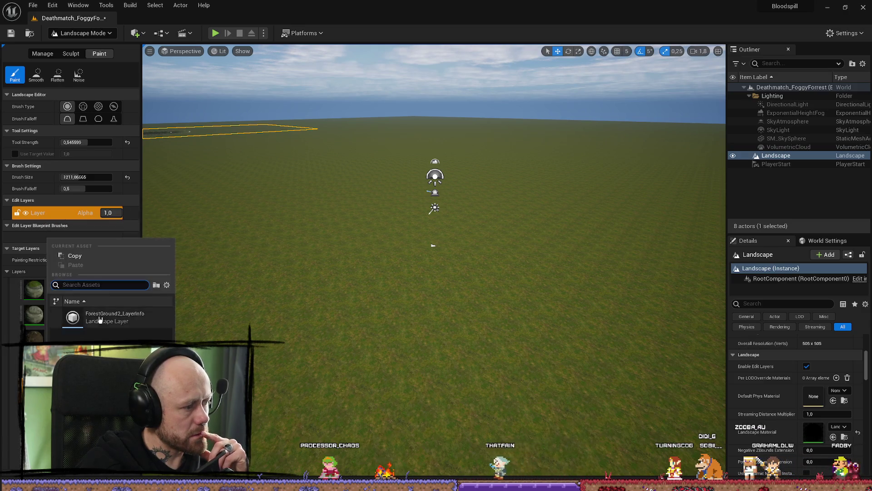
- Paint the gravel patch near the player start back to grass with the Grass/Cliff layer
{"action": "left_click", "coordinate": [66, 287]}
{"action": "left_click", "coordinate": [66, 288]}
{"action": "left_click", "coordinate": [66, 287]}
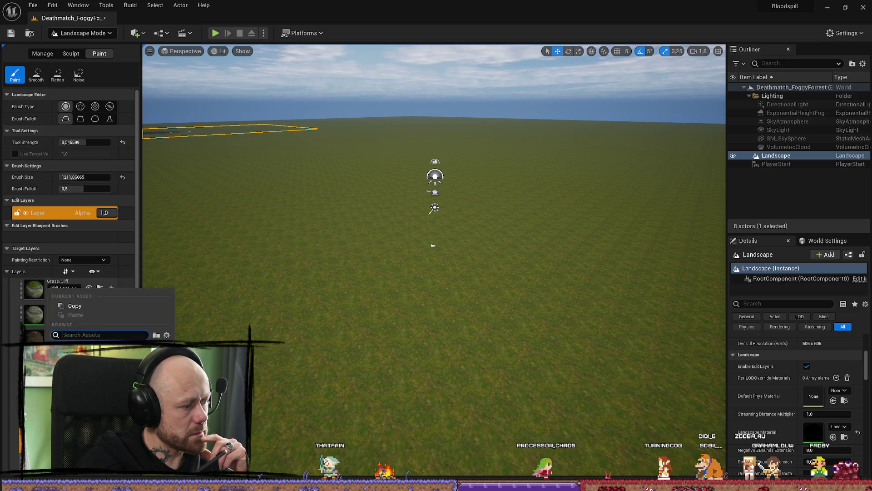
{"action": "scroll", "coordinate": [68, 205], "scroll_direction": "down", "scroll_amount": 1}
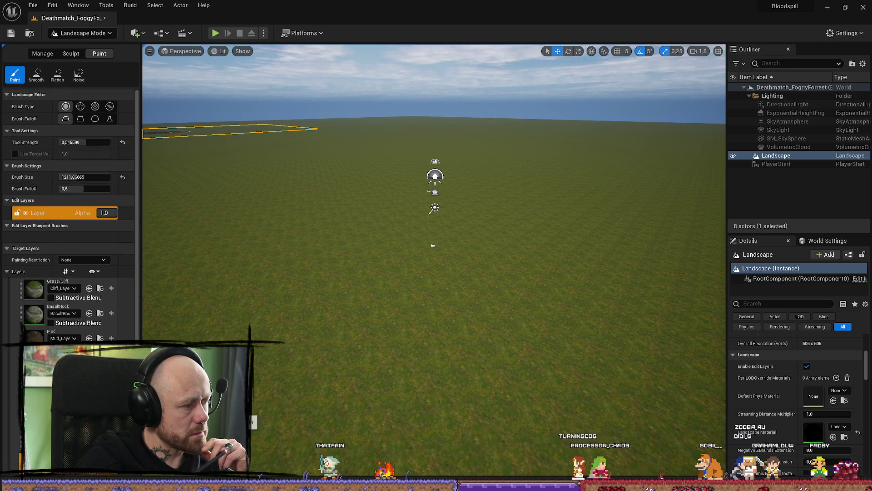
{"action": "mouse_move", "coordinate": [409, 244]}
{"action": "left_mouse_down"}
{"action": "mouse_move", "coordinate": [409, 190]}
{"action": "mouse_move", "coordinate": [409, 254]}
{"action": "mouse_move", "coordinate": [408, 243]}
{"action": "mouse_move", "coordinate": [375, 288]}
{"action": "mouse_move", "coordinate": [467, 282]}
{"action": "mouse_move", "coordinate": [477, 273]}
{"action": "left_mouse_up"}
{"action": "left_click_drag", "start_coordinate": [546, 179], "coordinate": [374, 229]}
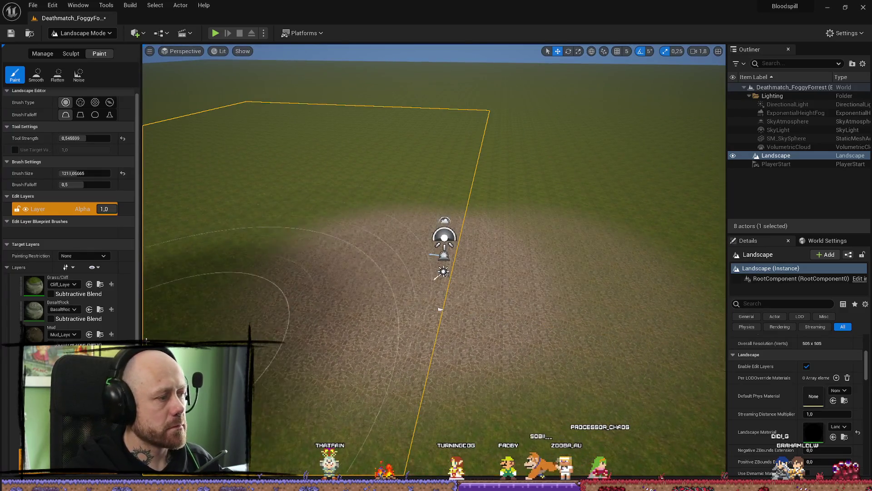
{"action": "left_click", "coordinate": [69, 278]}
{"action": "scroll", "coordinate": [472, 289], "scroll_direction": "down", "scroll_amount": 3}
{"action": "mouse_move", "coordinate": [253, 312]}
{"action": "left_mouse_down"}
{"action": "mouse_move", "coordinate": [559, 311]}
{"action": "mouse_move", "coordinate": [255, 294]}
{"action": "left_mouse_up"}
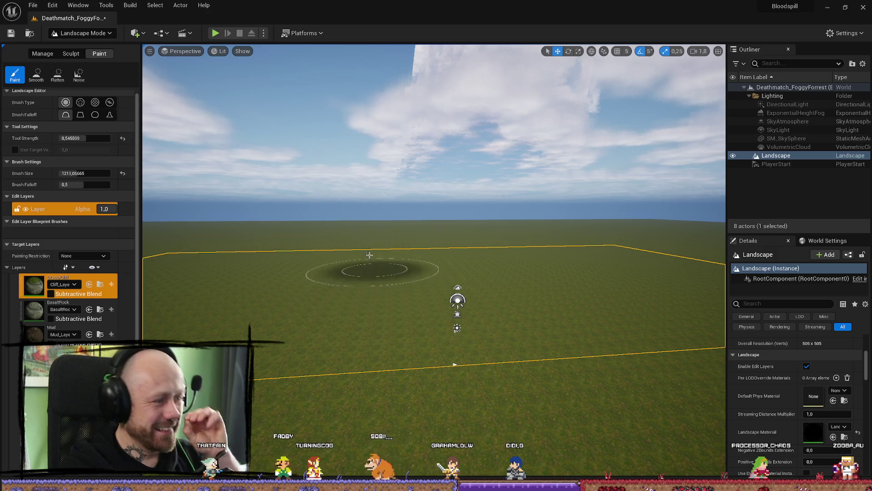
- Return to the Sculpt tool and tilt the camera to view the landscape edge
{"action": "left_click", "coordinate": [71, 53]}
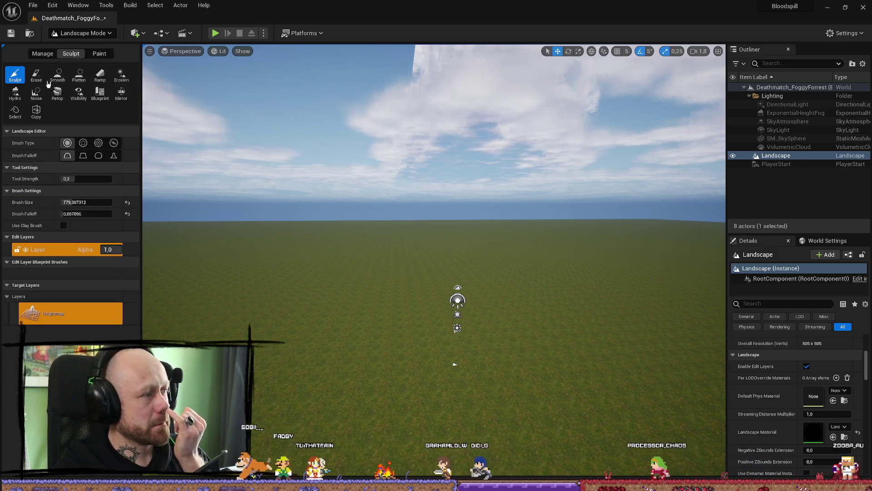
{"action": "scroll", "coordinate": [435, 182], "scroll_direction": "up", "scroll_amount": 2}
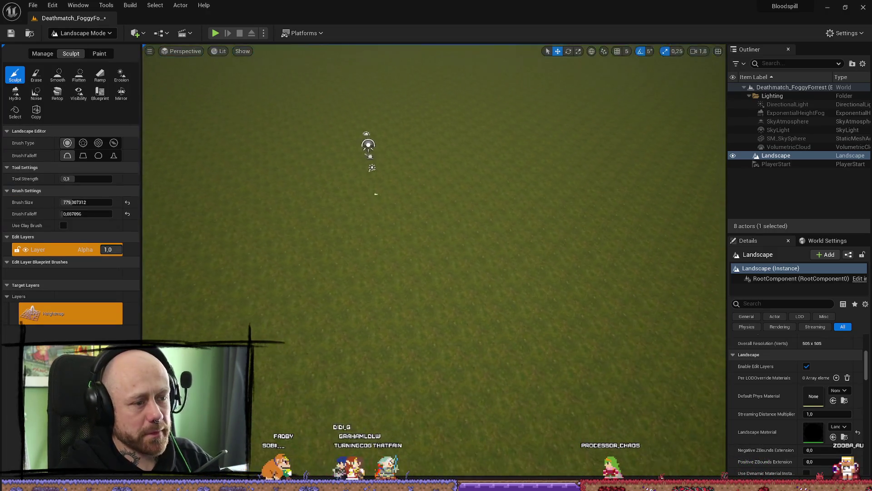
{"action": "scroll", "coordinate": [434, 181], "scroll_direction": "down", "scroll_amount": 2}
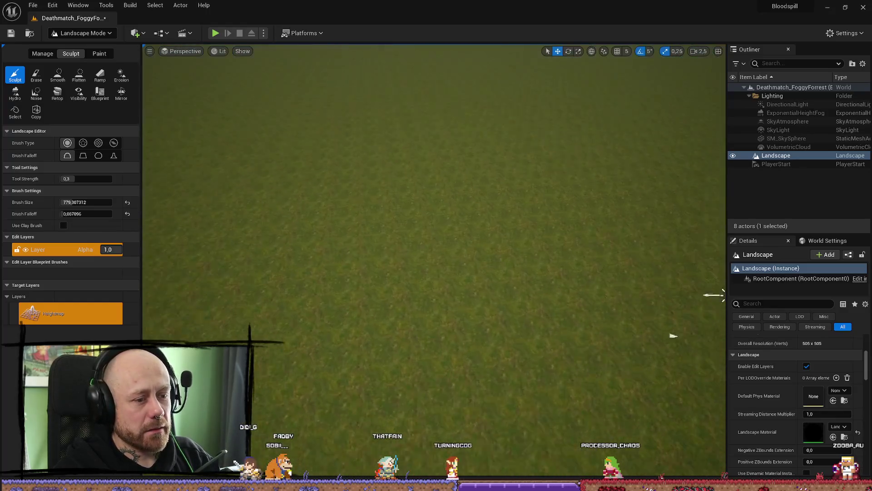
{"action": "scroll", "coordinate": [425, 249], "scroll_direction": "up", "scroll_amount": 2}
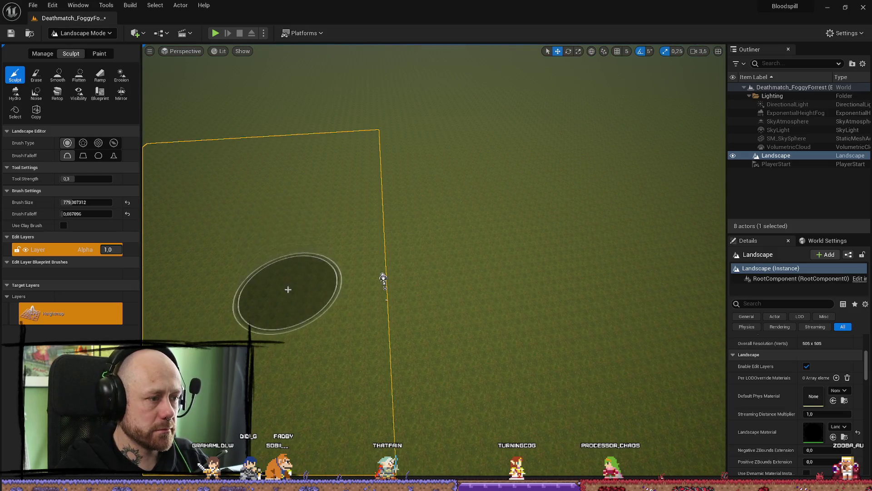
{"action": "mouse_move", "coordinate": [269, 308]}
{"action": "left_mouse_down"}
{"action": "mouse_move", "coordinate": [453, 321]}
{"action": "mouse_move", "coordinate": [284, 304]}
{"action": "mouse_move", "coordinate": [464, 409]}
{"action": "mouse_move", "coordinate": [376, 399]}
{"action": "left_mouse_up"}
- Sculpt a hill ridge, frame the landscape with F, and carve a sunken hollow into the hill
{"action": "mouse_move", "coordinate": [326, 387]}
{"action": "left_mouse_down"}
{"action": "mouse_move", "coordinate": [312, 288]}
{"action": "mouse_move", "coordinate": [367, 236]}
{"action": "mouse_move", "coordinate": [318, 266]}
{"action": "mouse_move", "coordinate": [359, 265]}
{"action": "mouse_move", "coordinate": [292, 272]}
{"action": "mouse_move", "coordinate": [273, 285]}
{"action": "mouse_move", "coordinate": [288, 277]}
{"action": "mouse_move", "coordinate": [330, 317]}
{"action": "mouse_move", "coordinate": [186, 324]}
{"action": "left_mouse_up"}
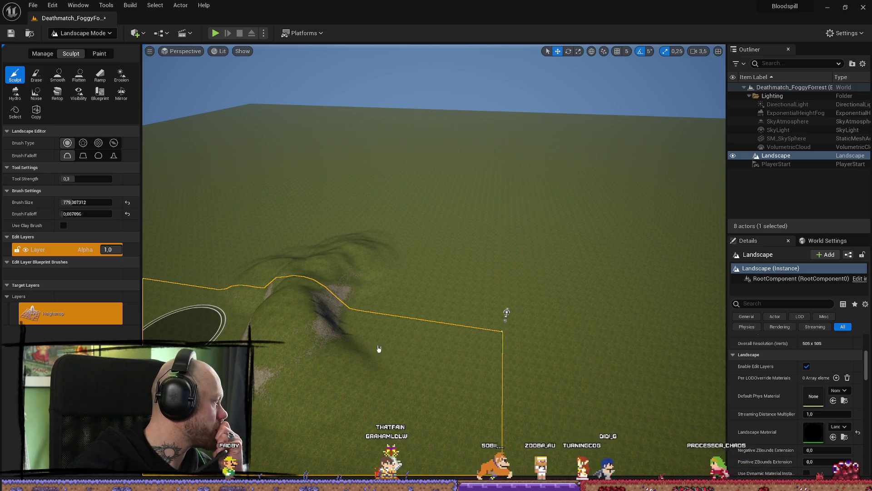
{"action": "key", "text": "f"}
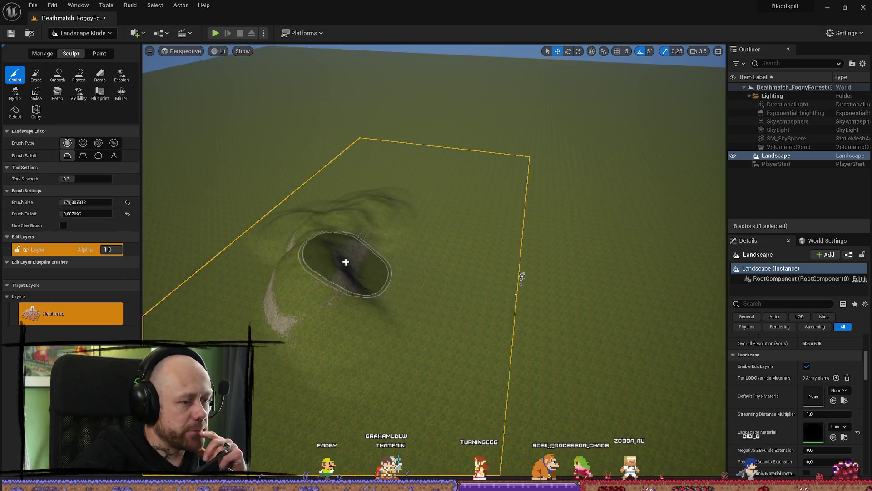
{"action": "mouse_move", "coordinate": [466, 305]}
{"action": "left_mouse_down"}
{"action": "mouse_move", "coordinate": [408, 293]}
{"action": "mouse_move", "coordinate": [454, 294]}
{"action": "mouse_move", "coordinate": [431, 301]}
{"action": "mouse_move", "coordinate": [429, 316]}
{"action": "mouse_move", "coordinate": [328, 327]}
{"action": "left_mouse_up"}
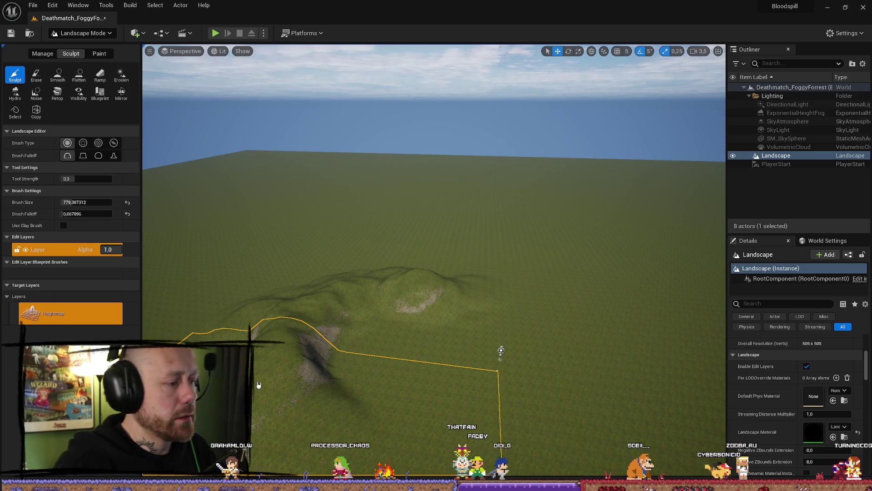
- Fly over the sculpted hills and undo the previous hill sculpt with Ctrl+Z
{"action": "scroll", "coordinate": [501, 351], "scroll_direction": "up", "scroll_amount": 1}
{"action": "key", "text": "w"}
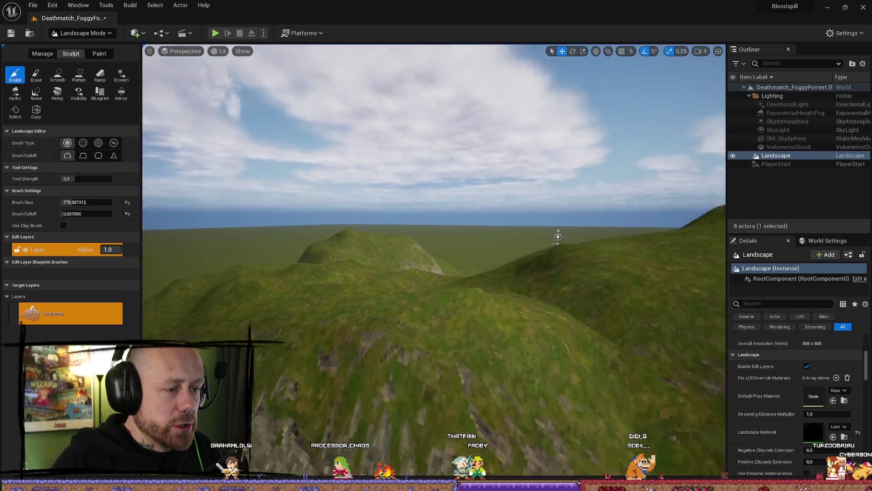
{"action": "left_click_drag", "start_coordinate": [500, 273], "coordinate": [375, 348]}
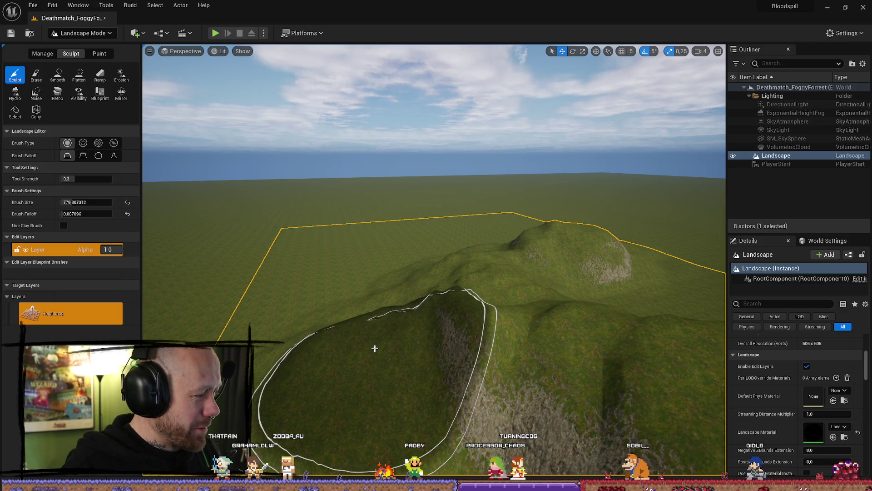
{"action": "key", "text": "ctrl+z"}
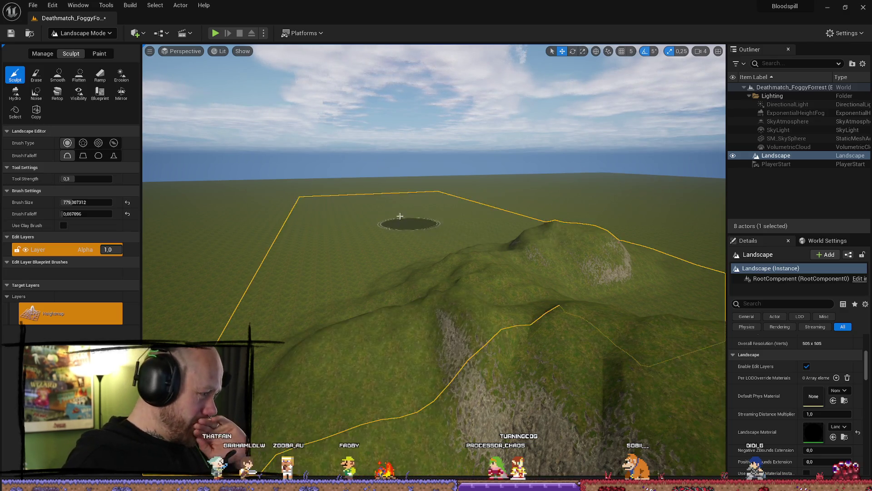
- Raise a large mound in the landscape's centre and carve a hollow into its left side
{"action": "mouse_move", "coordinate": [346, 205]}
{"action": "left_mouse_down"}
{"action": "mouse_move", "coordinate": [433, 304]}
{"action": "mouse_move", "coordinate": [496, 260]}
{"action": "mouse_move", "coordinate": [500, 273]}
{"action": "mouse_move", "coordinate": [613, 236]}
{"action": "mouse_move", "coordinate": [636, 273]}
{"action": "mouse_move", "coordinate": [465, 331]}
{"action": "left_mouse_up"}
{"action": "scroll", "coordinate": [465, 331], "scroll_direction": "down", "scroll_amount": 10}
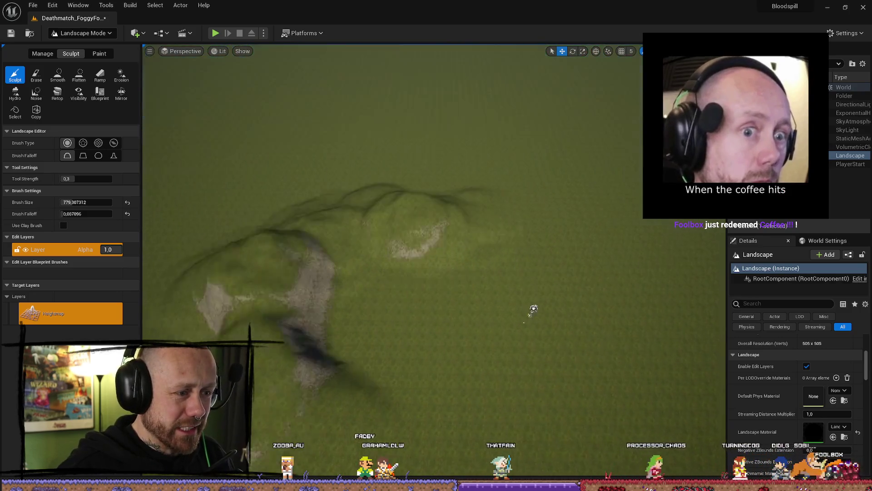
{"action": "mouse_move", "coordinate": [214, 152]}
{"action": "left_mouse_down"}
{"action": "mouse_move", "coordinate": [253, 244]}
{"action": "mouse_move", "coordinate": [253, 195]}
{"action": "mouse_move", "coordinate": [218, 214]}
{"action": "mouse_move", "coordinate": [415, 185]}
{"action": "mouse_move", "coordinate": [370, 176]}
{"action": "mouse_move", "coordinate": [385, 160]}
{"action": "left_mouse_up"}
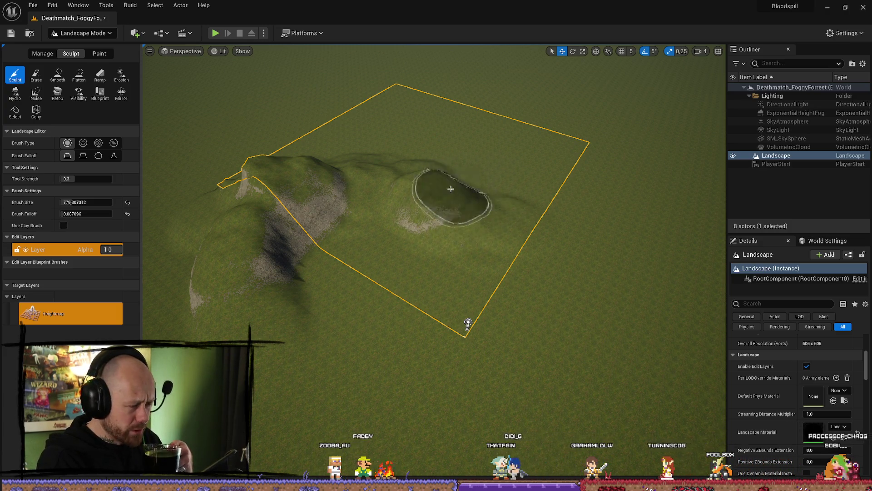
- Extend the hill rightward with a ridge, add hills beside it, and raise a large central mound
{"action": "mouse_move", "coordinate": [345, 177]}
{"action": "left_mouse_down"}
{"action": "mouse_move", "coordinate": [541, 194]}
{"action": "mouse_move", "coordinate": [454, 169]}
{"action": "left_mouse_up"}
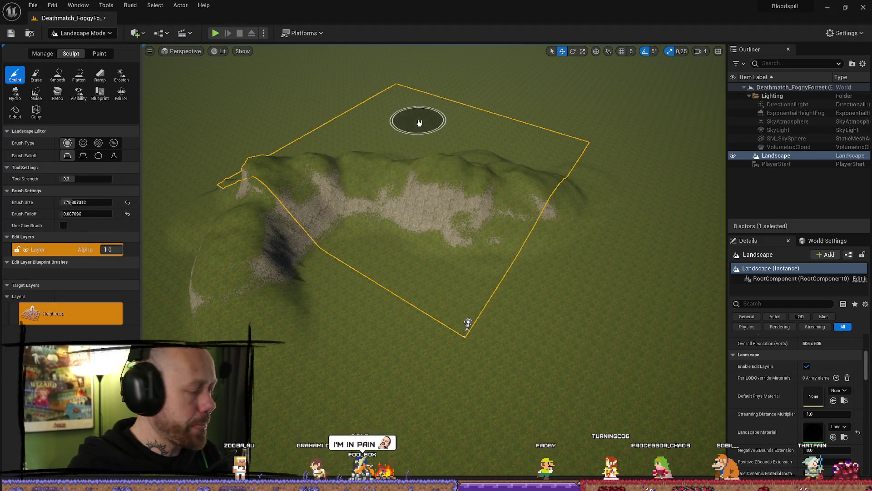
{"action": "left_click_drag", "start_coordinate": [351, 308], "coordinate": [409, 237]}
{"action": "scroll", "coordinate": [501, 199], "scroll_direction": "down", "scroll_amount": 5}
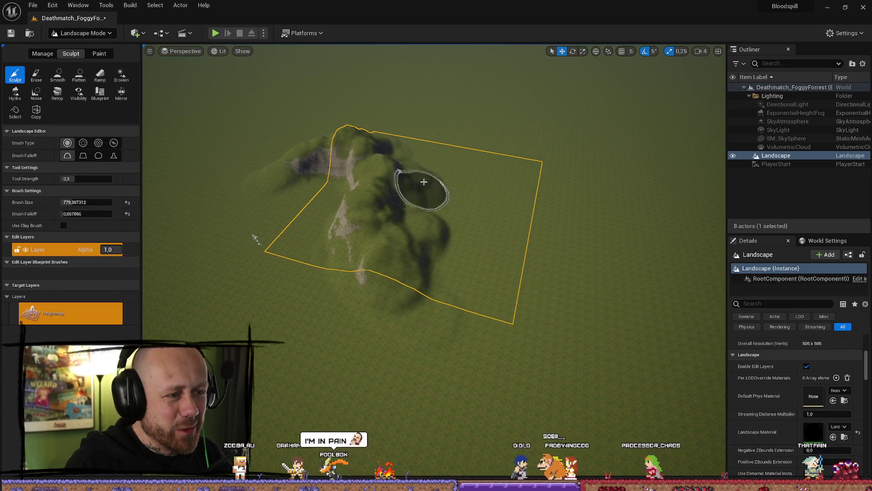
{"action": "mouse_move", "coordinate": [451, 208]}
{"action": "left_mouse_down"}
{"action": "mouse_move", "coordinate": [483, 249]}
{"action": "mouse_move", "coordinate": [409, 251]}
{"action": "mouse_move", "coordinate": [452, 253]}
{"action": "mouse_move", "coordinate": [463, 235]}
{"action": "left_mouse_up"}
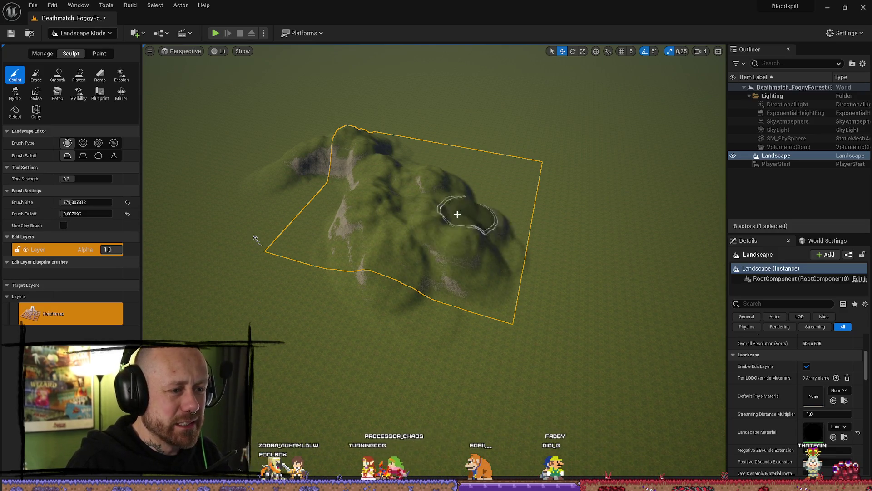
{"action": "scroll", "coordinate": [500, 194], "scroll_direction": "up", "scroll_amount": 10}
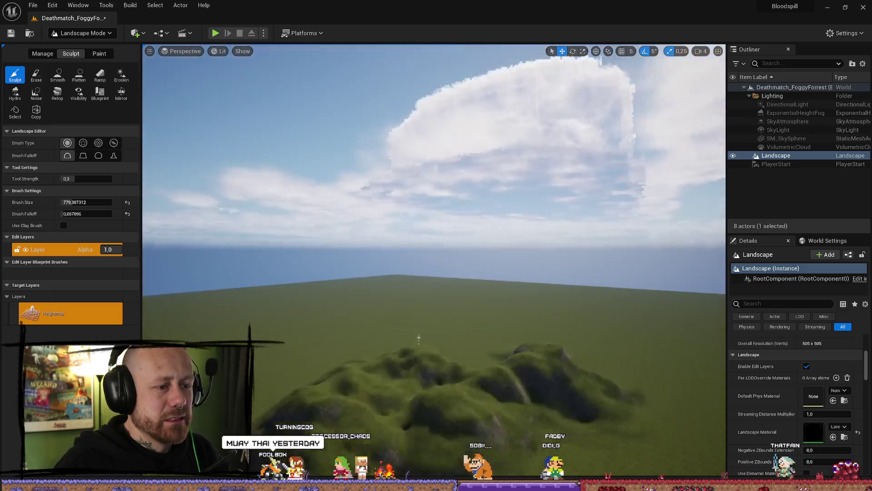
{"action": "scroll", "coordinate": [543, 126], "scroll_direction": "down", "scroll_amount": 5}
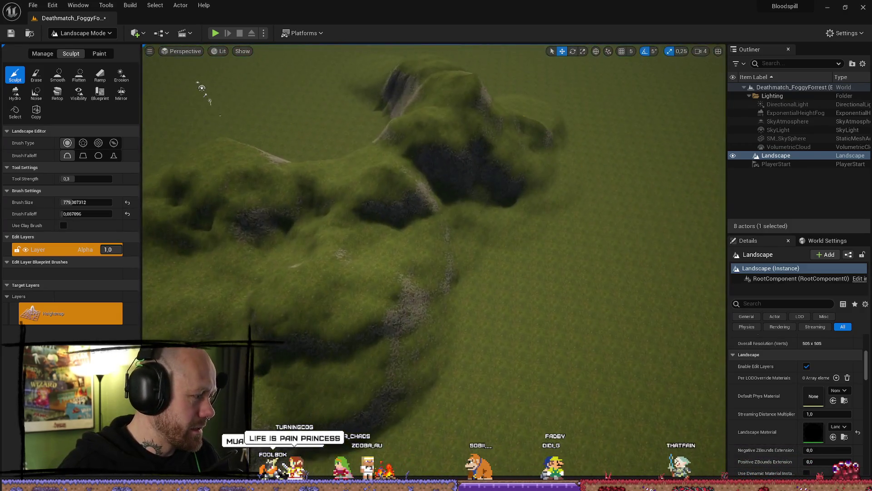
{"action": "mouse_move", "coordinate": [540, 143]}
{"action": "left_mouse_down"}
{"action": "mouse_move", "coordinate": [471, 288]}
{"action": "mouse_move", "coordinate": [428, 293]}
{"action": "mouse_move", "coordinate": [535, 243]}
{"action": "mouse_move", "coordinate": [425, 229]}
{"action": "mouse_move", "coordinate": [471, 203]}
{"action": "mouse_move", "coordinate": [469, 193]}
{"action": "mouse_move", "coordinate": [318, 273]}
{"action": "mouse_move", "coordinate": [293, 319]}
{"action": "mouse_move", "coordinate": [275, 289]}
{"action": "left_mouse_up"}
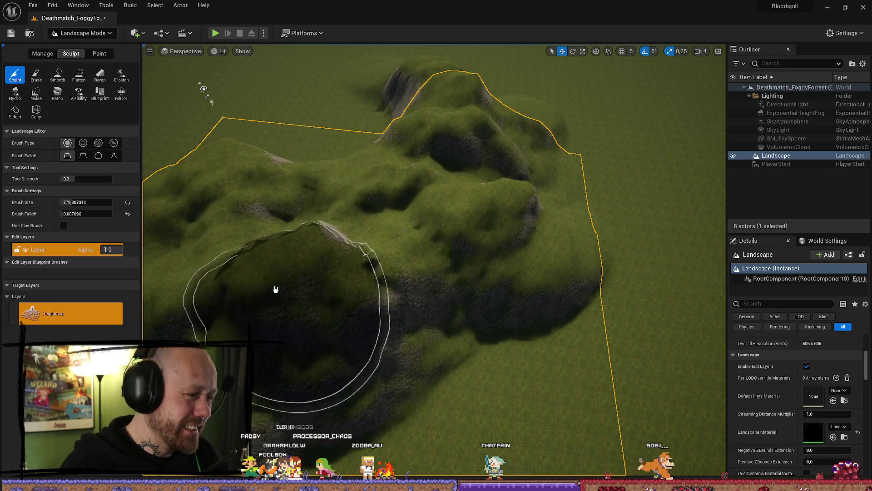
- Dig a deeper depression into the left slope and raise a new ridge right of the mound
{"action": "scroll", "coordinate": [376, 121], "scroll_direction": "down", "scroll_amount": 5}
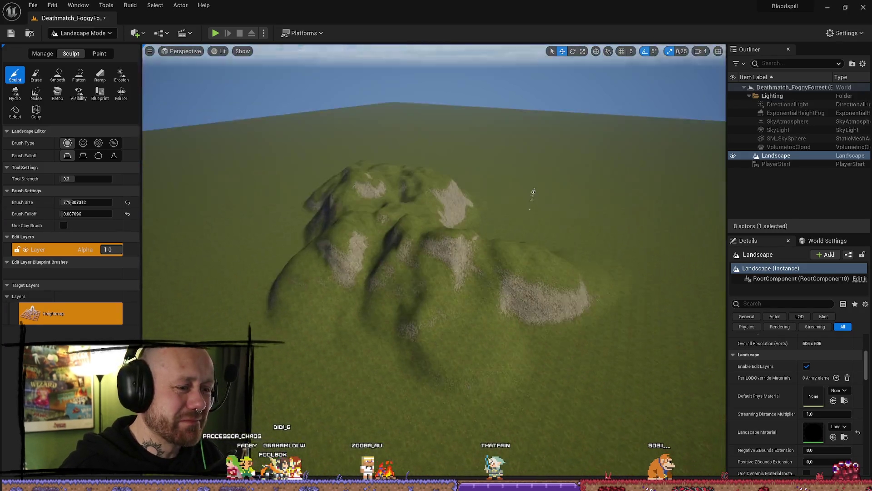
{"action": "left_click_drag", "start_coordinate": [533, 192], "coordinate": [669, 298]}
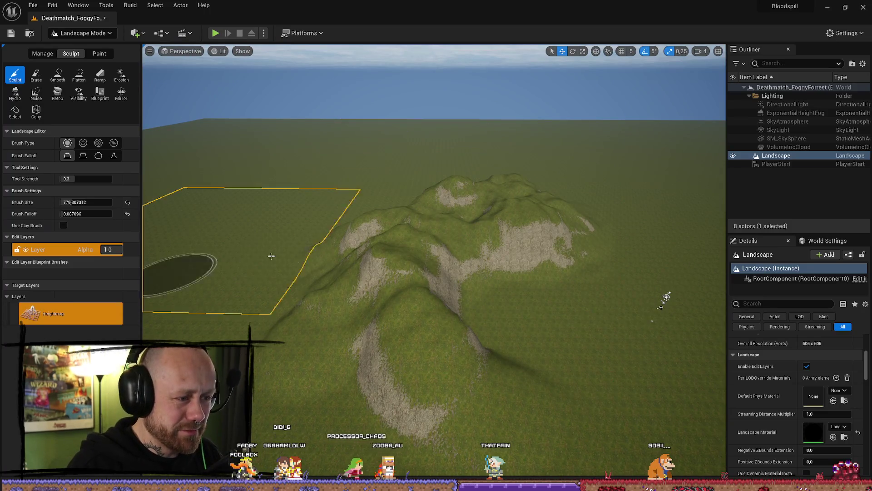
{"action": "mouse_move", "coordinate": [255, 301]}
{"action": "left_mouse_down"}
{"action": "mouse_move", "coordinate": [253, 319]}
{"action": "mouse_move", "coordinate": [341, 370]}
{"action": "mouse_move", "coordinate": [312, 311]}
{"action": "mouse_move", "coordinate": [317, 305]}
{"action": "mouse_move", "coordinate": [306, 362]}
{"action": "mouse_move", "coordinate": [551, 331]}
{"action": "mouse_move", "coordinate": [148, 315]}
{"action": "mouse_move", "coordinate": [351, 254]}
{"action": "mouse_move", "coordinate": [551, 306]}
{"action": "mouse_move", "coordinate": [431, 291]}
{"action": "mouse_move", "coordinate": [575, 308]}
{"action": "mouse_move", "coordinate": [614, 243]}
{"action": "mouse_move", "coordinate": [204, 278]}
{"action": "mouse_move", "coordinate": [409, 182]}
{"action": "mouse_move", "coordinate": [589, 234]}
{"action": "mouse_move", "coordinate": [568, 226]}
{"action": "left_mouse_up"}
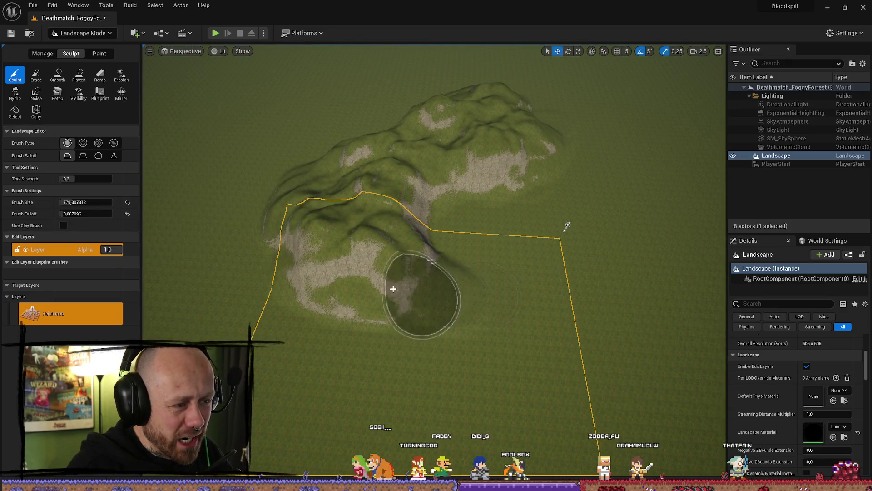
{"action": "mouse_move", "coordinate": [548, 309]}
{"action": "left_mouse_down"}
{"action": "mouse_move", "coordinate": [478, 321]}
{"action": "mouse_move", "coordinate": [399, 292]}
{"action": "mouse_move", "coordinate": [503, 296]}
{"action": "mouse_move", "coordinate": [417, 302]}
{"action": "left_mouse_up"}
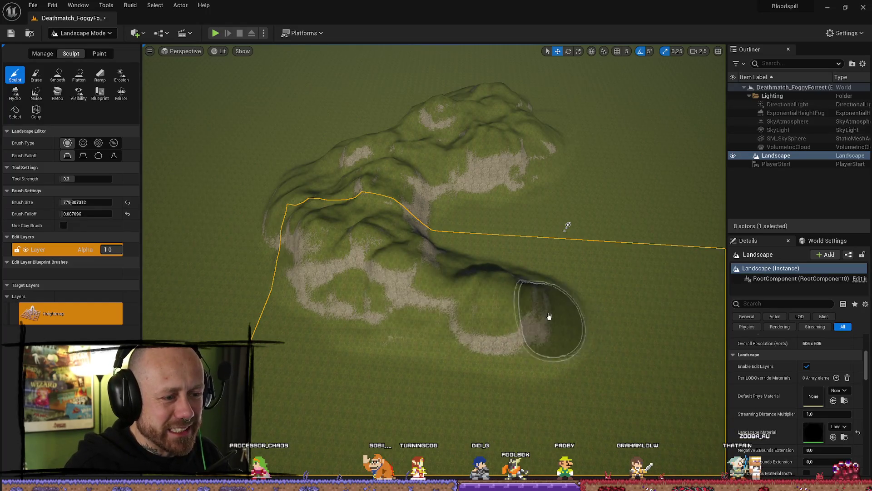
{"action": "left_click_drag", "start_coordinate": [686, 257], "coordinate": [686, 191]}
{"action": "mouse_move", "coordinate": [611, 243]}
{"action": "left_mouse_down"}
{"action": "mouse_move", "coordinate": [497, 248]}
{"action": "mouse_move", "coordinate": [508, 237]}
{"action": "mouse_move", "coordinate": [611, 243]}
{"action": "left_mouse_up"}
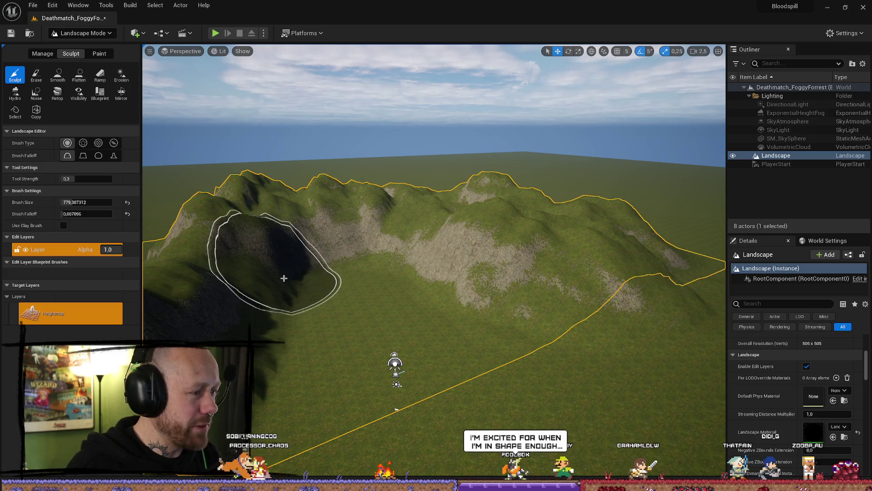
{"action": "left_click_drag", "start_coordinate": [321, 238], "coordinate": [321, 238]}
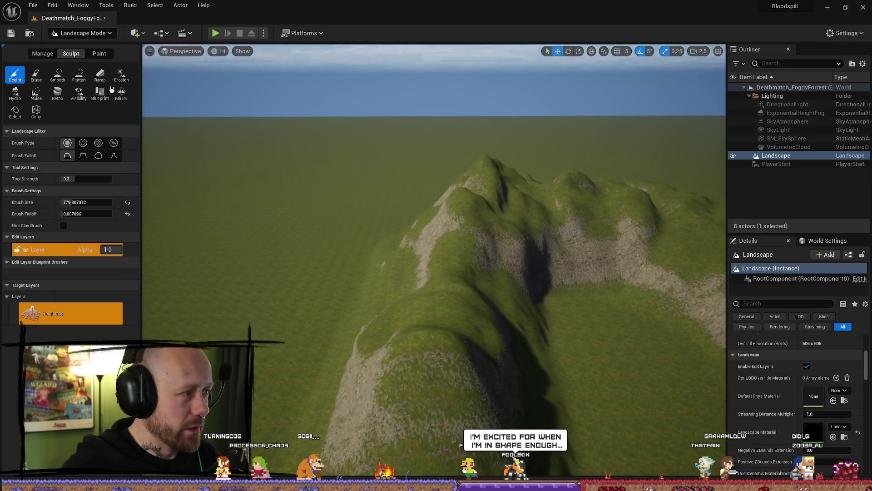
{"action": "left_click", "coordinate": [79, 74]}
- Flatten the ridge top and the hill further upslope into a grassy plateau
{"action": "mouse_move", "coordinate": [432, 354]}
{"action": "left_mouse_down"}
{"action": "mouse_move", "coordinate": [426, 271]}
{"action": "mouse_move", "coordinate": [462, 273]}
{"action": "mouse_move", "coordinate": [462, 200]}
{"action": "mouse_move", "coordinate": [418, 224]}
{"action": "mouse_move", "coordinate": [509, 275]}
{"action": "mouse_move", "coordinate": [484, 251]}
{"action": "mouse_move", "coordinate": [393, 234]}
{"action": "mouse_move", "coordinate": [324, 322]}
{"action": "mouse_move", "coordinate": [280, 314]}
{"action": "mouse_move", "coordinate": [458, 361]}
{"action": "mouse_move", "coordinate": [522, 407]}
{"action": "left_mouse_up"}
{"action": "scroll", "coordinate": [510, 274], "scroll_direction": "down", "scroll_amount": 5}
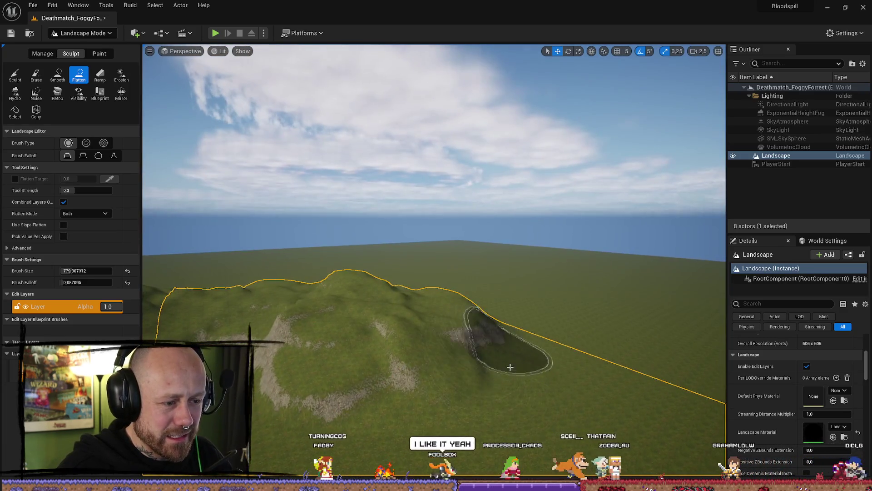
{"action": "left_click_drag", "start_coordinate": [350, 273], "coordinate": [318, 291]}
- Orbit around the flattened hilltop to inspect the plateau from several angles
{"action": "left_click_drag", "start_coordinate": [430, 313], "coordinate": [430, 318]}
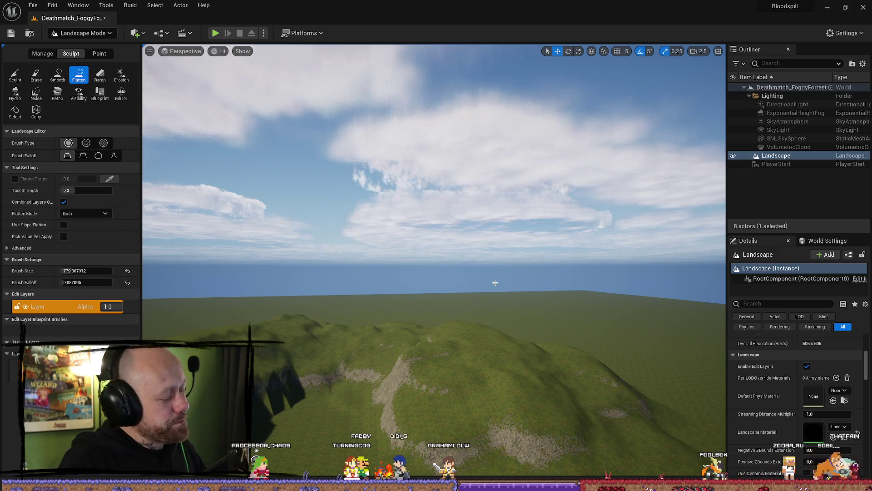
{"action": "mouse_move", "coordinate": [531, 276]}
{"action": "left_mouse_down"}
{"action": "mouse_move", "coordinate": [506, 370]}
{"action": "mouse_move", "coordinate": [427, 276]}
{"action": "left_mouse_up"}
{"action": "mouse_move", "coordinate": [406, 247]}
{"action": "left_mouse_down"}
{"action": "mouse_move", "coordinate": [472, 233]}
{"action": "mouse_move", "coordinate": [510, 267]}
{"action": "mouse_move", "coordinate": [478, 278]}
{"action": "mouse_move", "coordinate": [434, 259]}
{"action": "mouse_move", "coordinate": [461, 255]}
{"action": "left_mouse_up"}
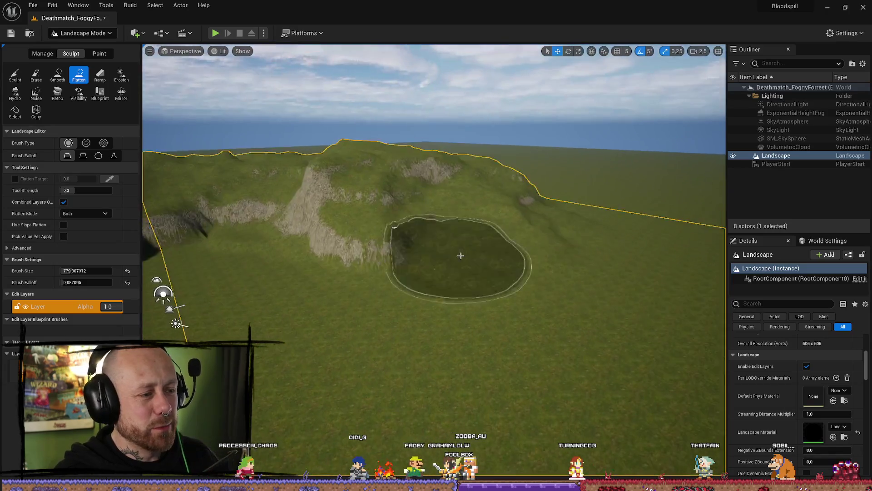
{"action": "mouse_move", "coordinate": [392, 238]}
{"action": "left_mouse_down"}
{"action": "mouse_move", "coordinate": [327, 335]}
{"action": "mouse_move", "coordinate": [409, 247]}
{"action": "mouse_move", "coordinate": [348, 171]}
{"action": "left_mouse_up"}
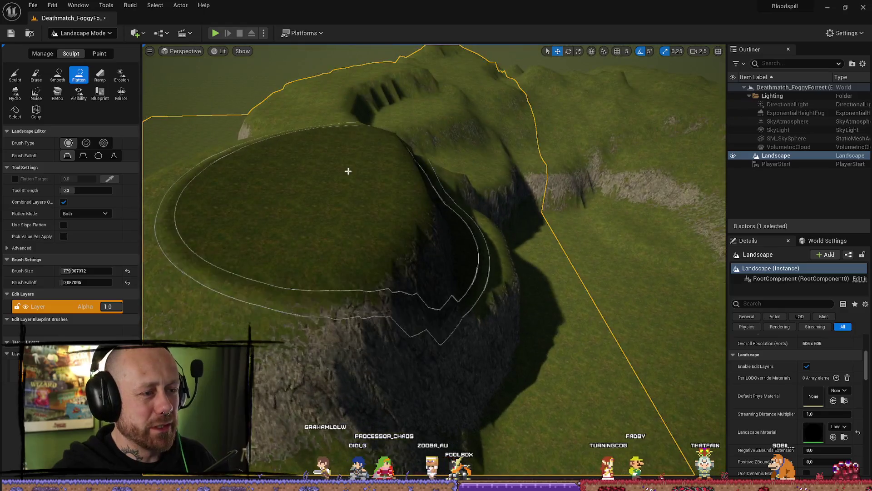
{"action": "mouse_move", "coordinate": [302, 191]}
{"action": "left_mouse_down"}
{"action": "mouse_move", "coordinate": [612, 370]}
{"action": "mouse_move", "coordinate": [327, 288]}
{"action": "mouse_move", "coordinate": [273, 350]}
{"action": "mouse_move", "coordinate": [150, 303]}
{"action": "mouse_move", "coordinate": [438, 104]}
{"action": "left_mouse_up"}
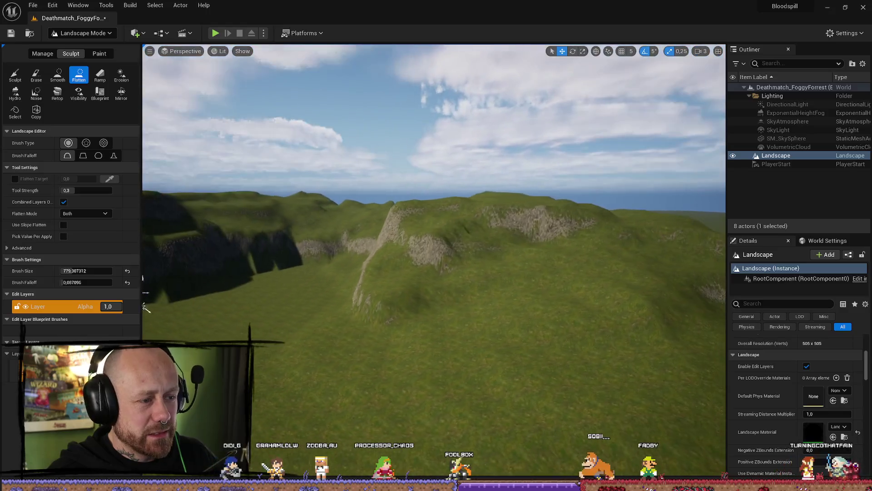
{"action": "mouse_move", "coordinate": [499, 218]}
{"action": "left_mouse_down"}
{"action": "mouse_move", "coordinate": [482, 214]}
{"action": "mouse_move", "coordinate": [473, 150]}
{"action": "mouse_move", "coordinate": [433, 237]}
{"action": "mouse_move", "coordinate": [384, 208]}
{"action": "mouse_move", "coordinate": [329, 355]}
{"action": "left_mouse_up"}
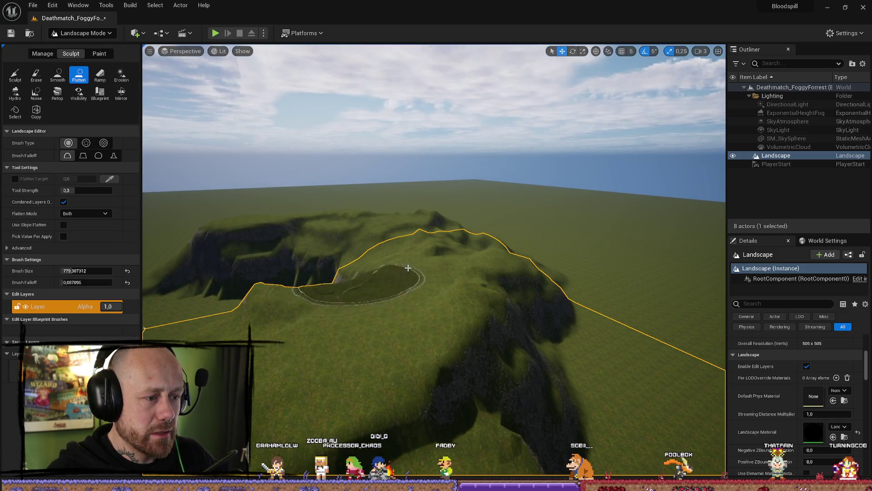
{"action": "left_click_drag", "start_coordinate": [469, 283], "coordinate": [438, 307]}
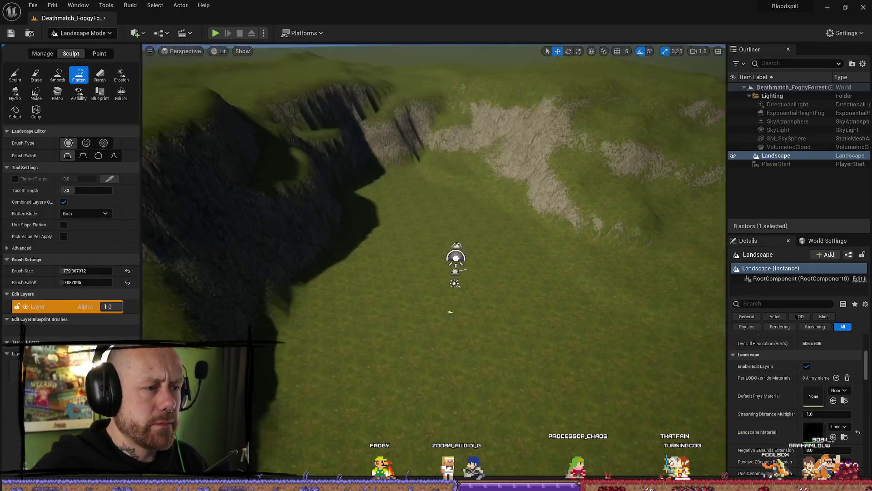
- Undo the accidental flattening of the canyon walls so the cliffs stay intact
{"action": "mouse_move", "coordinate": [453, 254]}
{"action": "left_mouse_down"}
{"action": "mouse_move", "coordinate": [392, 259]}
{"action": "mouse_move", "coordinate": [417, 259]}
{"action": "mouse_move", "coordinate": [410, 347]}
{"action": "left_mouse_up"}
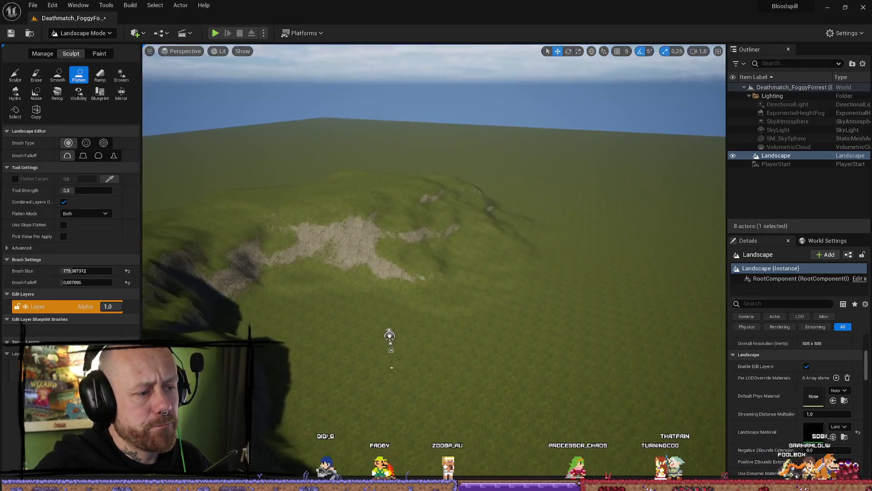
{"action": "key", "text": "ctrl+z"}
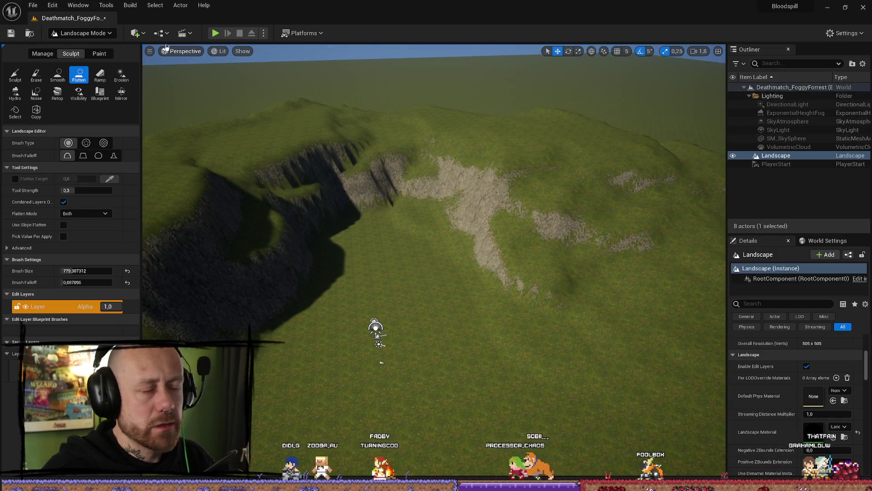
{"action": "left_click", "coordinate": [135, 34]}
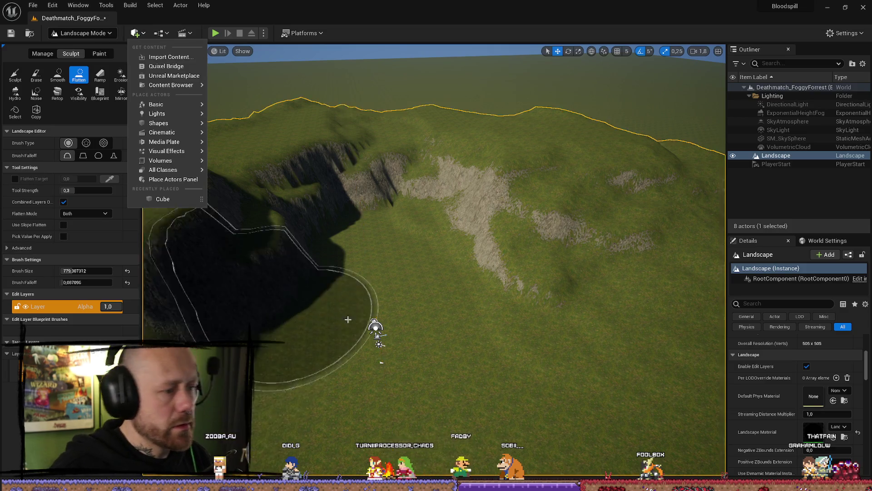
- Search the whole Content folder for the player spawn asset
{"action": "key", "text": "ctrl+space"}
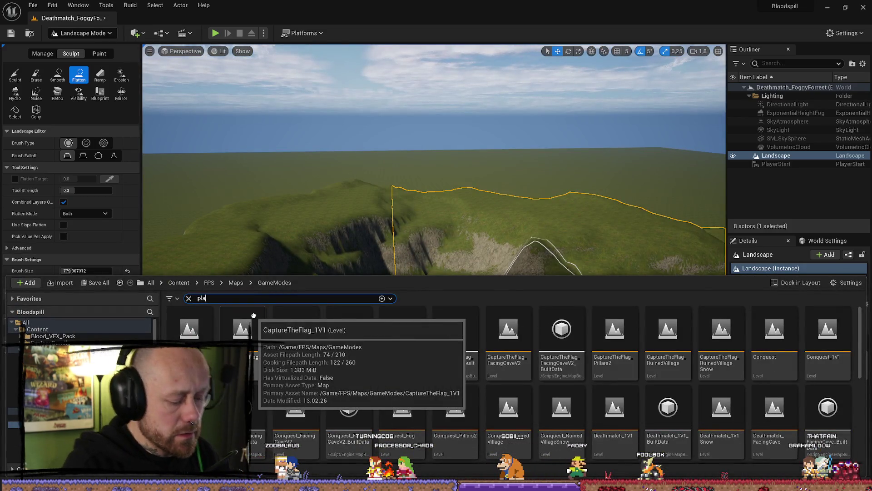
{"action": "key", "text": "BackSpace"}
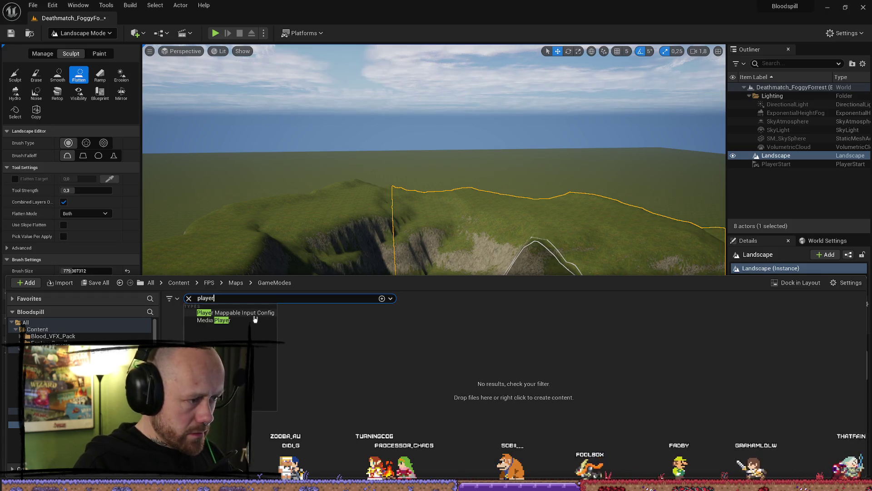
{"action": "left_click", "coordinate": [37, 329]}
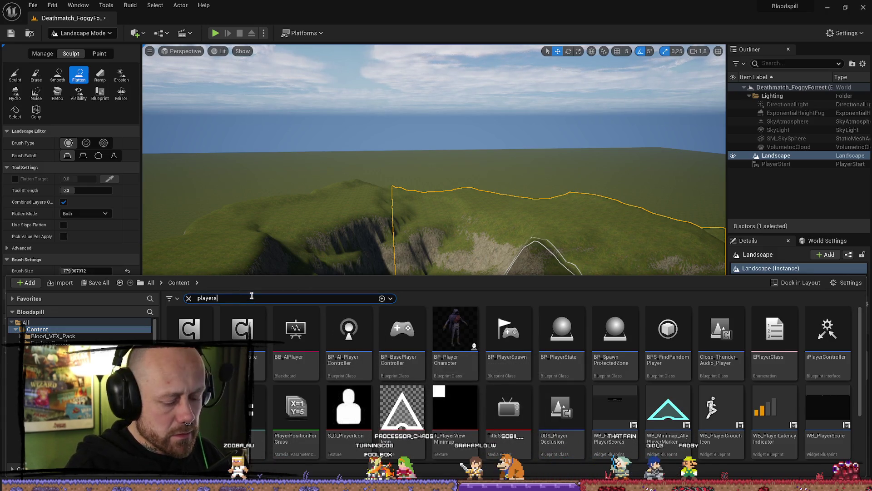
- Place BP_PlayerSpawn on the grassy valley floor and frame the view on it
{"action": "left_click_drag", "start_coordinate": [190, 327], "coordinate": [459, 355]}
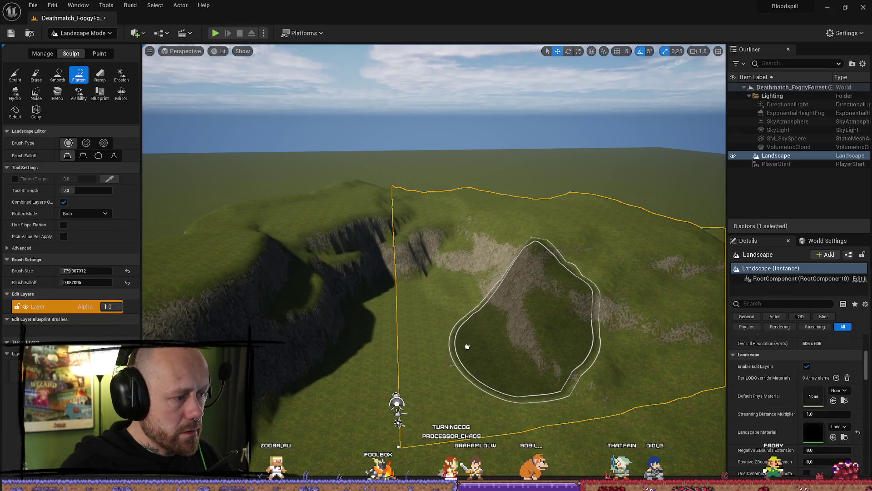
{"action": "left_click_drag", "start_coordinate": [422, 431], "coordinate": [399, 422]}
{"action": "scroll", "coordinate": [399, 409], "scroll_direction": "down", "scroll_amount": 5}
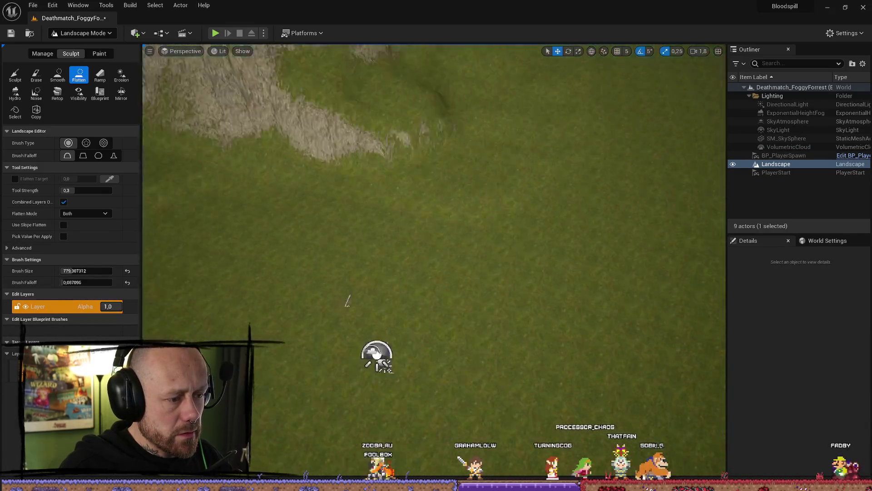
{"action": "key", "text": "f"}
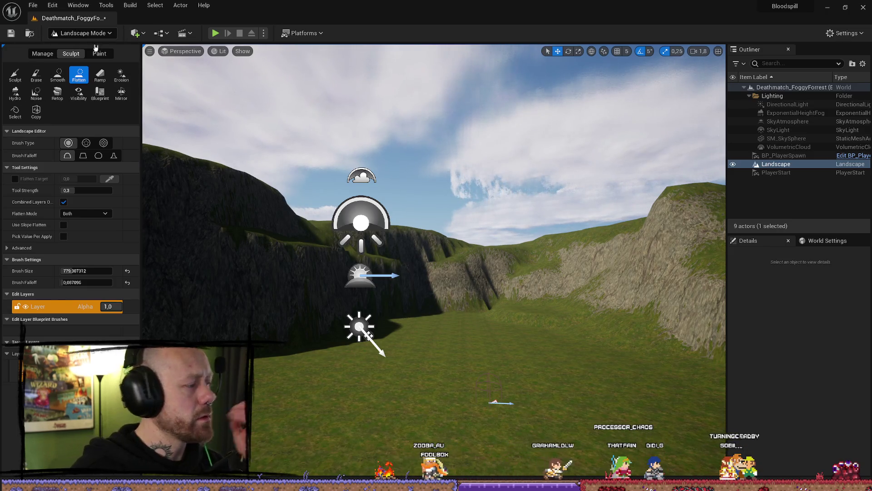
{"action": "left_click", "coordinate": [145, 32]}
{"action": "left_click", "coordinate": [13, 32]}
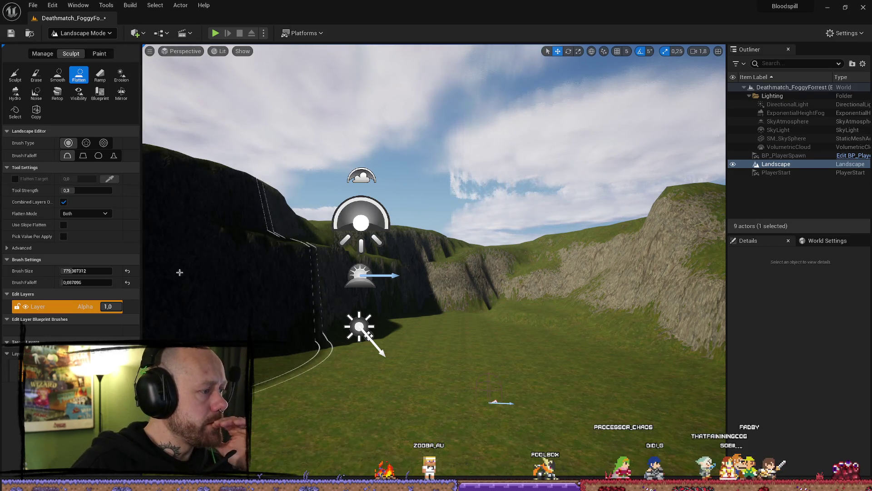
- Switch from landscape editing to Selection Mode and select the placed BP_PlayerSpawn
{"action": "left_click", "coordinate": [42, 53]}
{"action": "left_click", "coordinate": [93, 34]}
{"action": "left_click", "coordinate": [77, 46]}
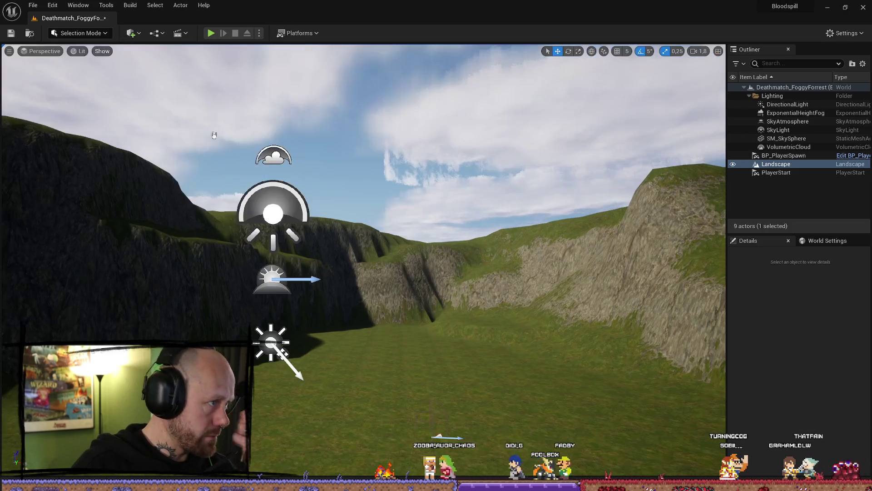
{"action": "left_click", "coordinate": [430, 400]}
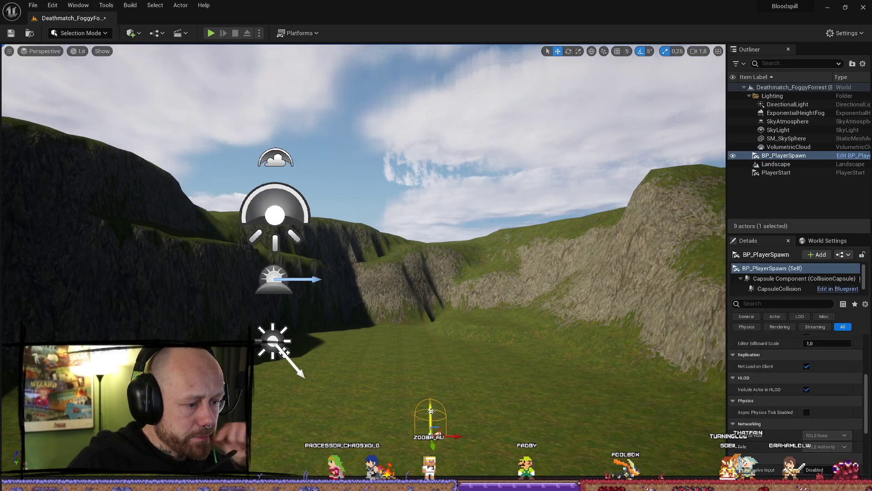
{"action": "mouse_move", "coordinate": [424, 356]}
{"action": "left_mouse_down"}
{"action": "mouse_move", "coordinate": [436, 346]}
{"action": "mouse_move", "coordinate": [454, 391]}
{"action": "left_mouse_up"}
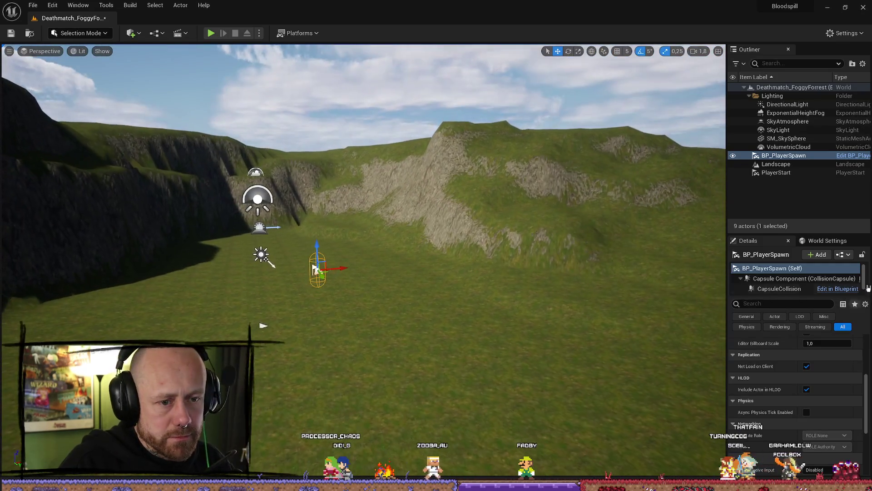
- Set the World Settings GameMode Override to BP_FreeForAll_GM
{"action": "left_click", "coordinate": [828, 241]}
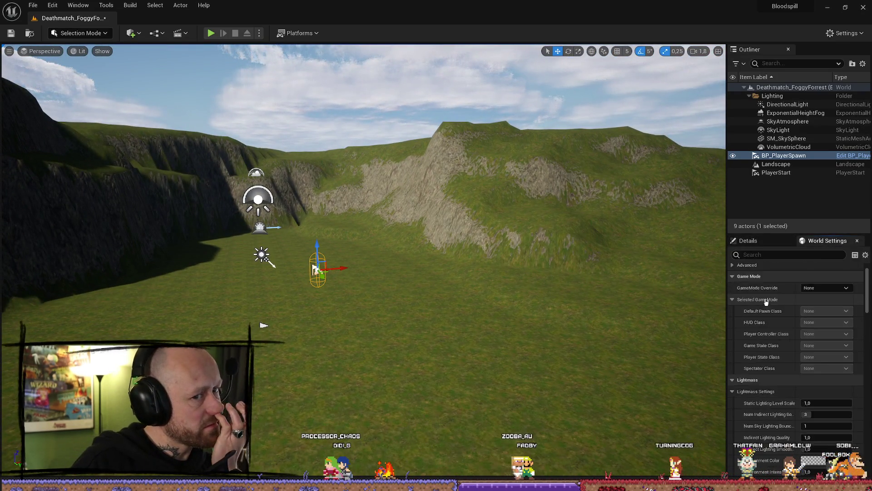
{"action": "left_click", "coordinate": [776, 164]}
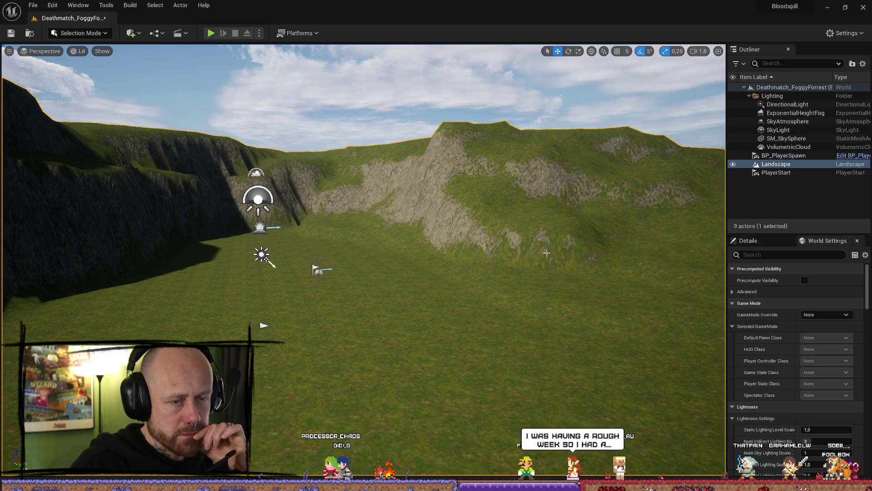
{"action": "left_click", "coordinate": [748, 240]}
{"action": "left_click", "coordinate": [830, 241]}
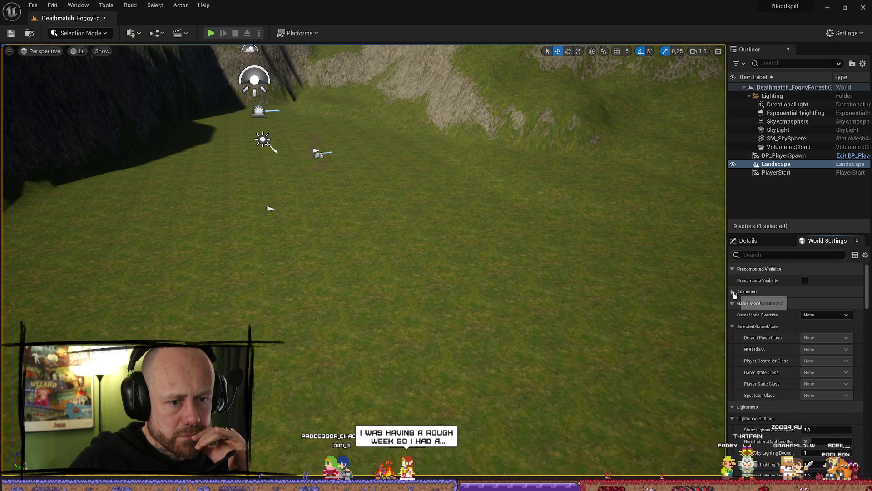
{"action": "left_click", "coordinate": [825, 349]}
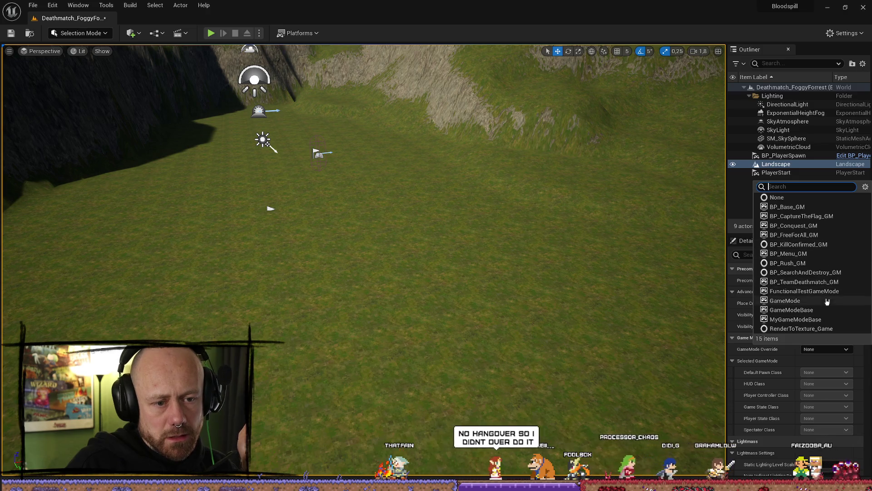
{"action": "left_click", "coordinate": [809, 235]}
- Start a playtest with Alt+P and dismiss the loadout screen
{"action": "left_click_drag", "start_coordinate": [516, 199], "coordinate": [513, 171]}
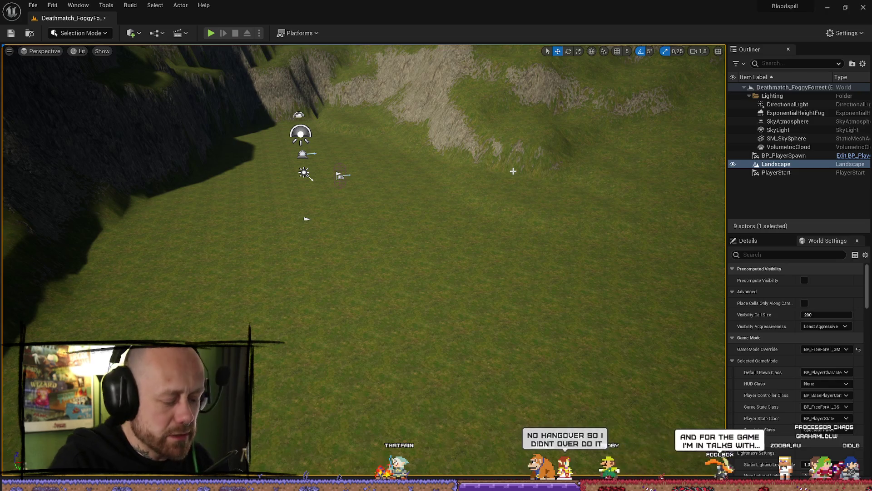
{"action": "key", "text": "alt+p"}
{"action": "left_click", "coordinate": [364, 423]}
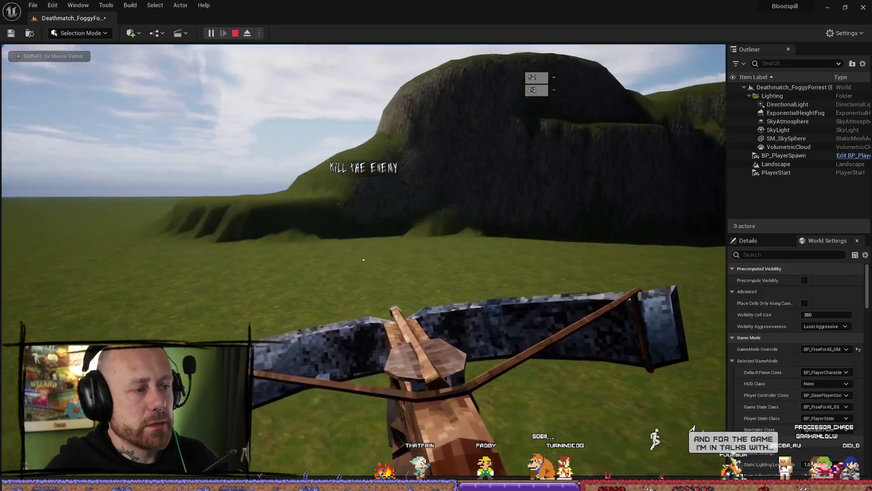
- Walk toward the cliff in first person, then end the playtest with Esc
{"action": "key", "text": "w"}
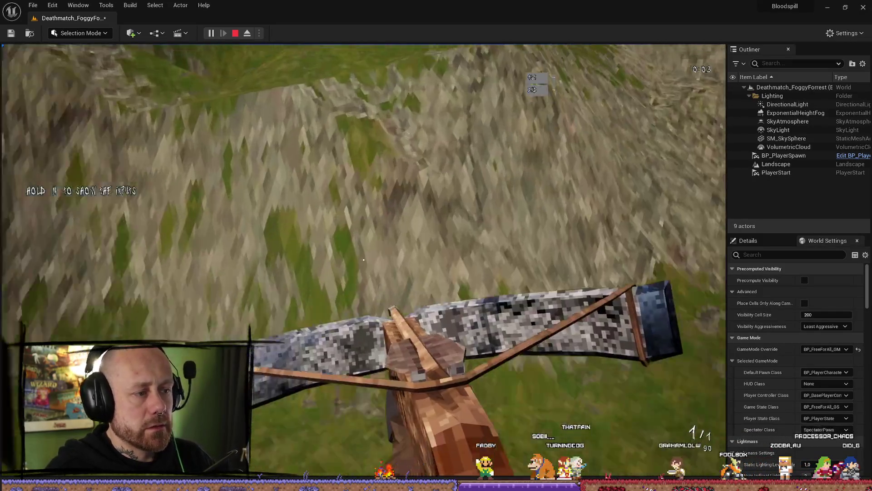
{"action": "mouse_move", "coordinate": [364, 260]}
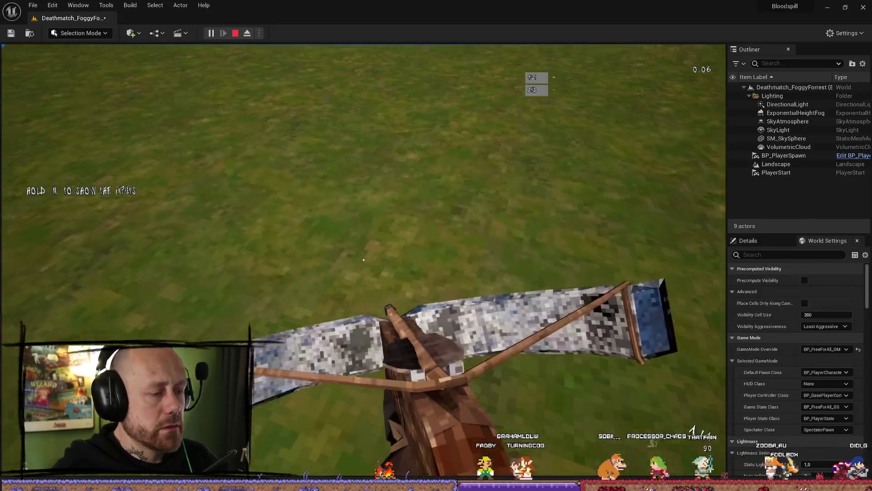
{"action": "key", "text": "Escape"}
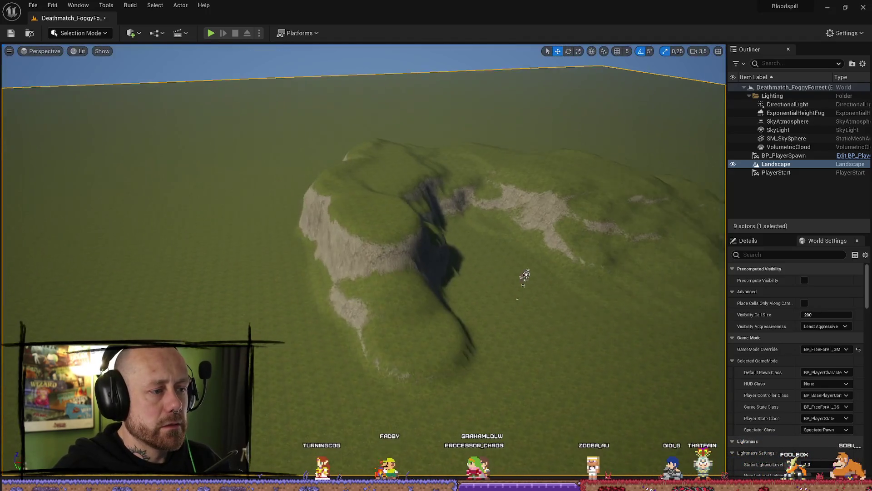
- Return to Landscape mode and pick the Flatten sculpt tool
{"action": "key", "text": "s"}
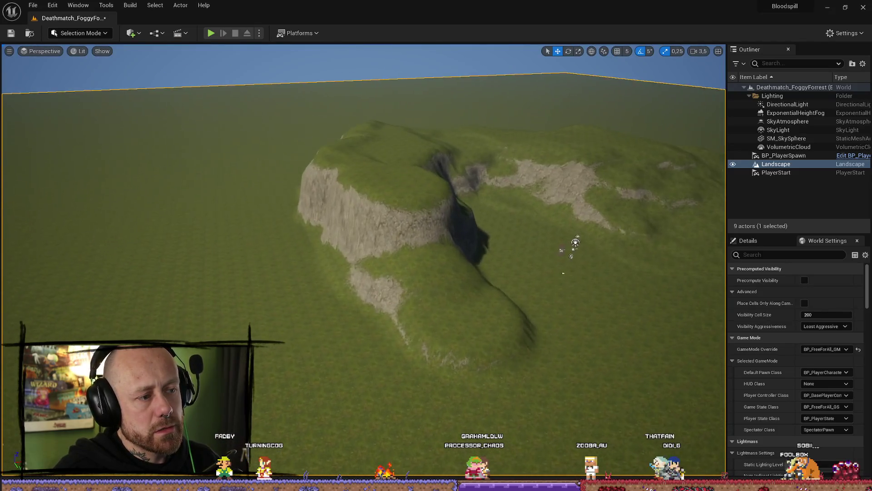
{"action": "left_click_drag", "start_coordinate": [576, 243], "coordinate": [698, 276]}
{"action": "left_click", "coordinate": [94, 35]}
{"action": "left_click", "coordinate": [86, 56]}
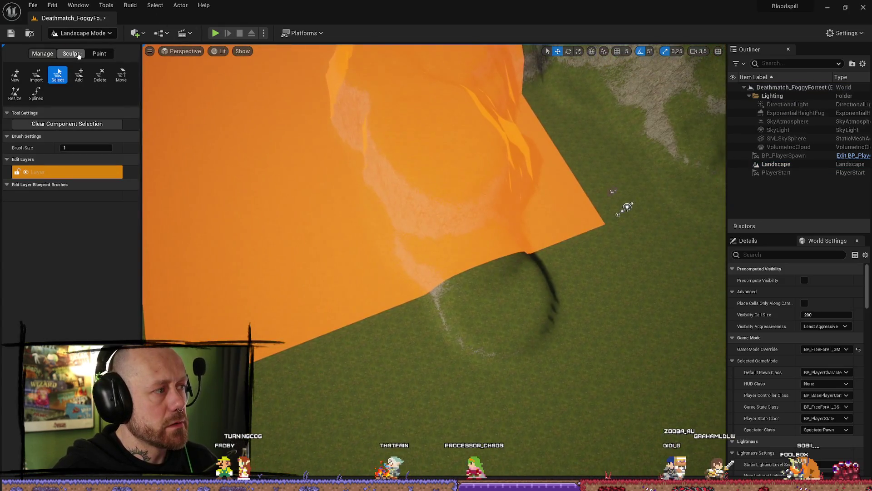
{"action": "left_click", "coordinate": [71, 53]}
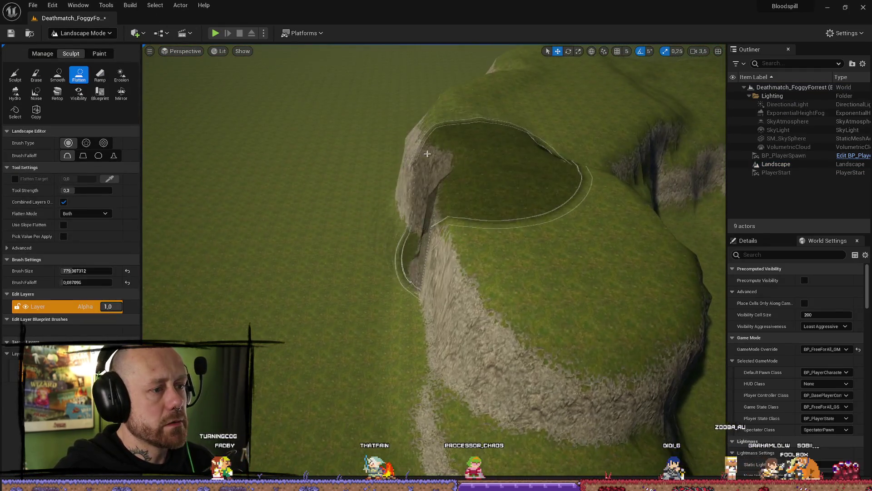
- Orbit the viewport around the hill to see its rocky slope and the horizon
{"action": "scroll", "coordinate": [446, 157], "scroll_direction": "down", "scroll_amount": 5}
{"action": "mouse_move", "coordinate": [429, 199]}
{"action": "left_mouse_down"}
{"action": "mouse_move", "coordinate": [464, 224]}
{"action": "mouse_move", "coordinate": [390, 230]}
{"action": "mouse_move", "coordinate": [496, 185]}
{"action": "mouse_move", "coordinate": [552, 187]}
{"action": "mouse_move", "coordinate": [479, 163]}
{"action": "left_mouse_up"}
{"action": "mouse_move", "coordinate": [509, 196]}
{"action": "left_mouse_down"}
{"action": "mouse_move", "coordinate": [565, 237]}
{"action": "mouse_move", "coordinate": [565, 204]}
{"action": "mouse_move", "coordinate": [503, 205]}
{"action": "mouse_move", "coordinate": [519, 202]}
{"action": "mouse_move", "coordinate": [497, 283]}
{"action": "mouse_move", "coordinate": [623, 321]}
{"action": "mouse_move", "coordinate": [565, 244]}
{"action": "mouse_move", "coordinate": [556, 250]}
{"action": "left_mouse_up"}
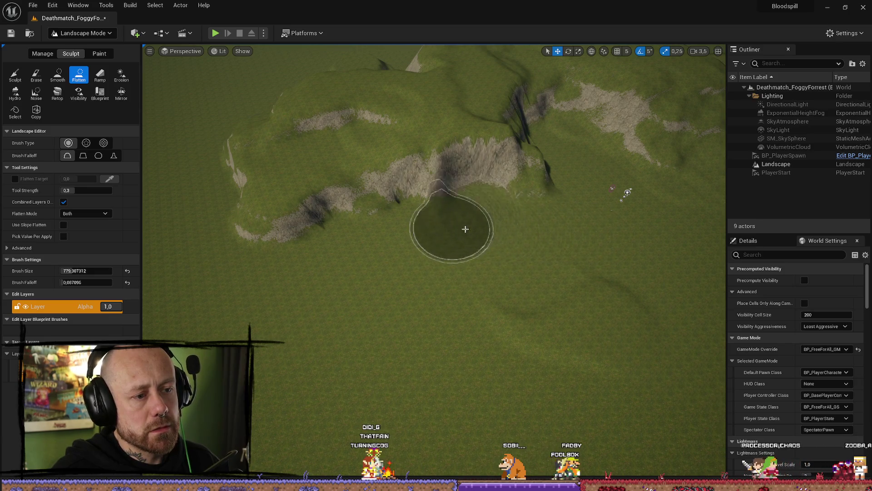
{"action": "mouse_move", "coordinate": [549, 218]}
{"action": "left_mouse_down"}
{"action": "mouse_move", "coordinate": [471, 259]}
{"action": "mouse_move", "coordinate": [525, 150]}
{"action": "left_mouse_up"}
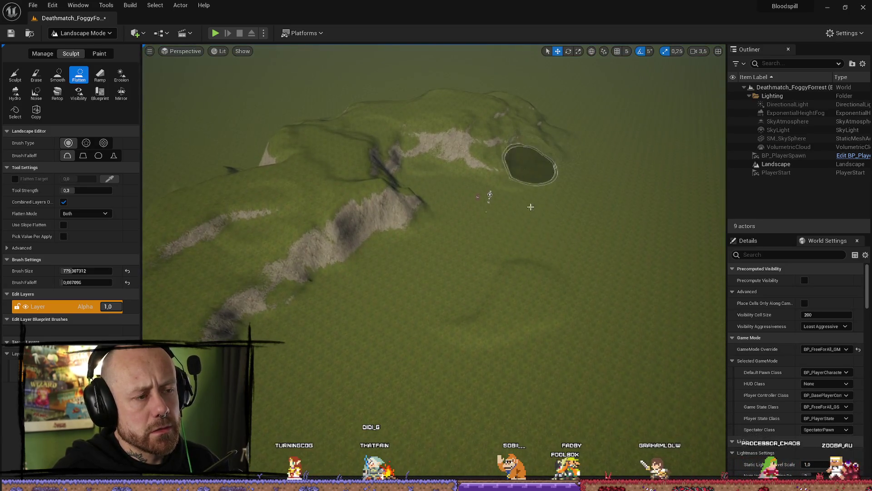
{"action": "left_click_drag", "start_coordinate": [573, 332], "coordinate": [568, 239]}
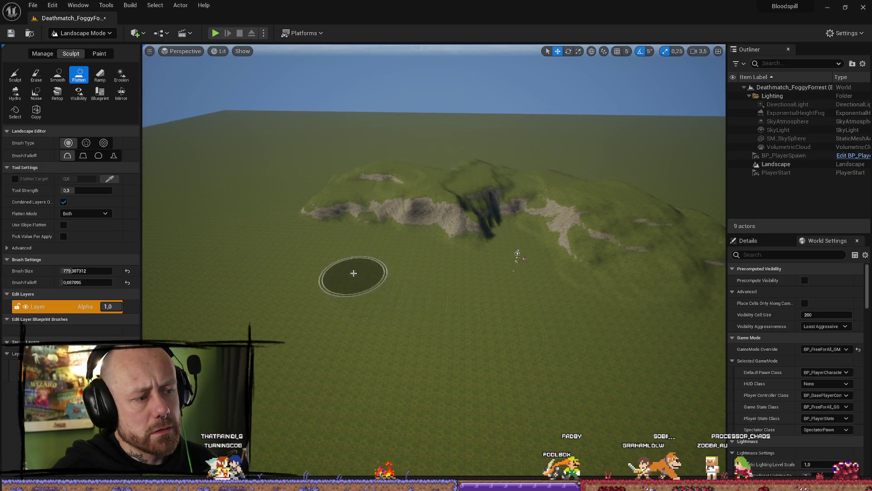
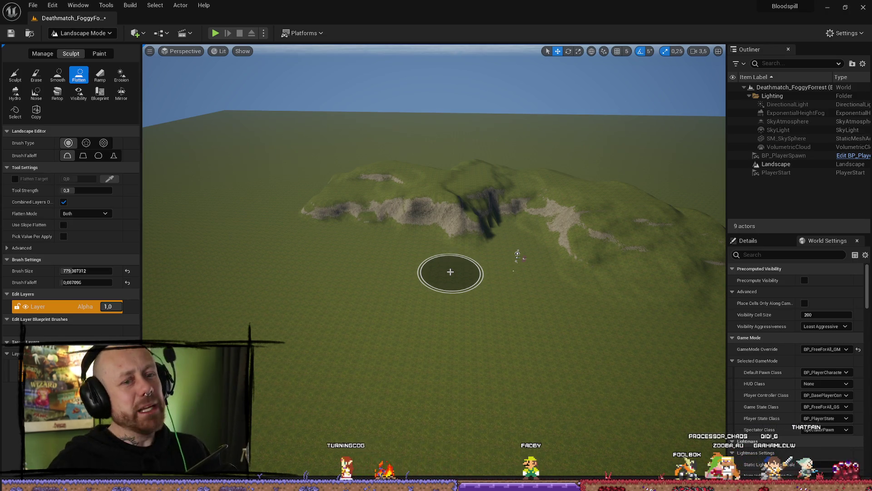
- Paint Flatten patches across the lower-left hillside, leaving dark cliff edges around them
{"action": "scroll", "coordinate": [438, 241], "scroll_direction": "down", "scroll_amount": 5}
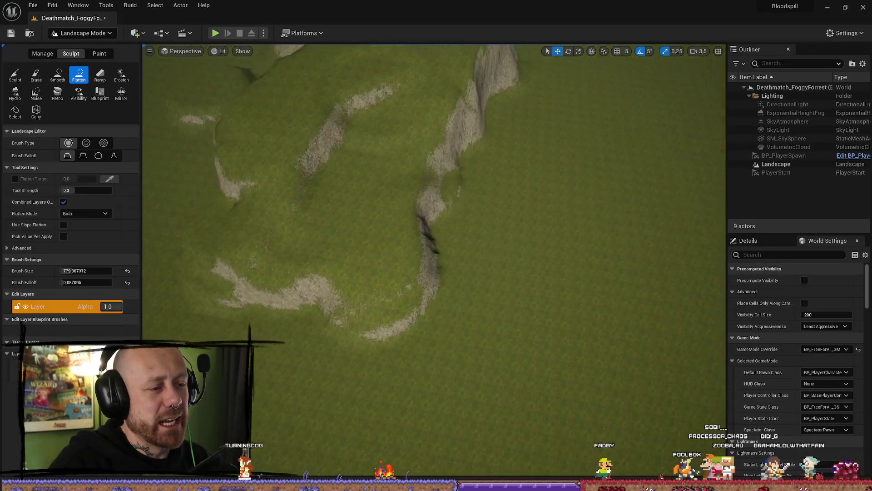
{"action": "scroll", "coordinate": [413, 317], "scroll_direction": "up", "scroll_amount": 5}
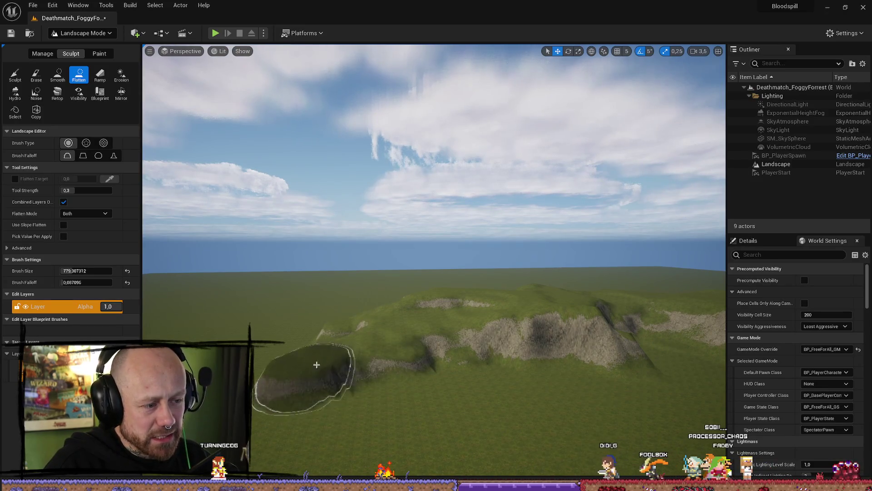
{"action": "mouse_move", "coordinate": [280, 401]}
{"action": "left_mouse_down"}
{"action": "mouse_move", "coordinate": [341, 347]}
{"action": "mouse_move", "coordinate": [292, 361]}
{"action": "mouse_move", "coordinate": [347, 360]}
{"action": "mouse_move", "coordinate": [374, 404]}
{"action": "left_mouse_up"}
{"action": "scroll", "coordinate": [398, 418], "scroll_direction": "up", "scroll_amount": 5}
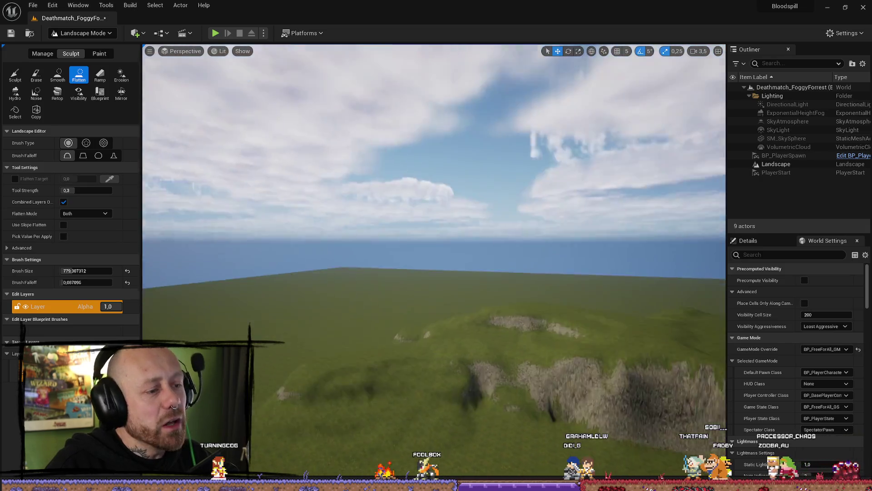
{"action": "left_click_drag", "start_coordinate": [446, 318], "coordinate": [446, 340]}
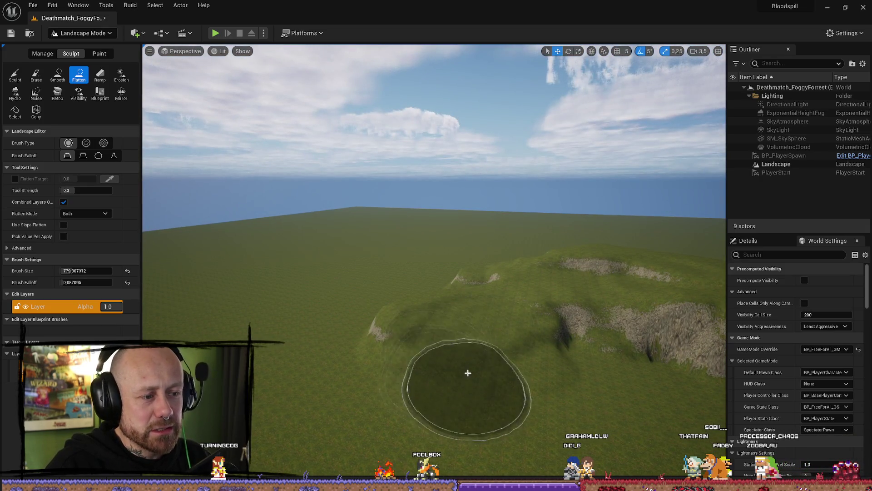
{"action": "scroll", "coordinate": [516, 399], "scroll_direction": "down", "scroll_amount": 5}
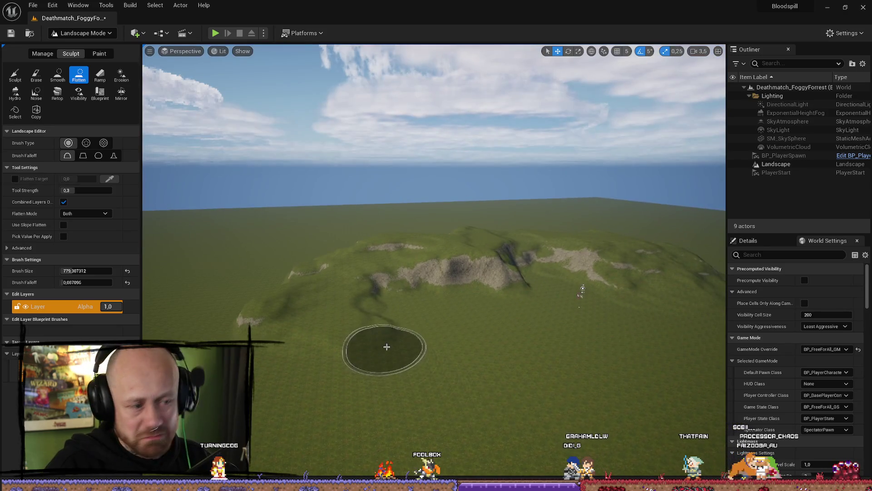
{"action": "scroll", "coordinate": [403, 345], "scroll_direction": "up", "scroll_amount": 5}
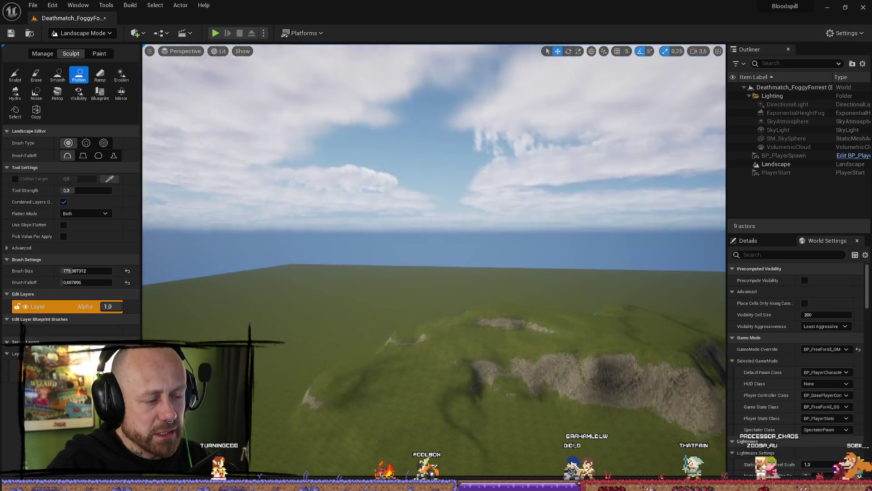
{"action": "scroll", "coordinate": [433, 250], "scroll_direction": "up", "scroll_amount": 5}
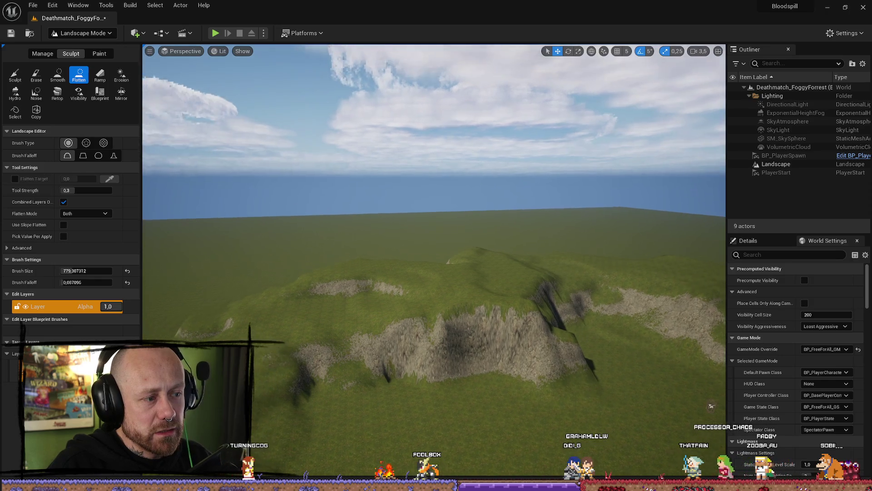
{"action": "scroll", "coordinate": [434, 272], "scroll_direction": "up", "scroll_amount": 5}
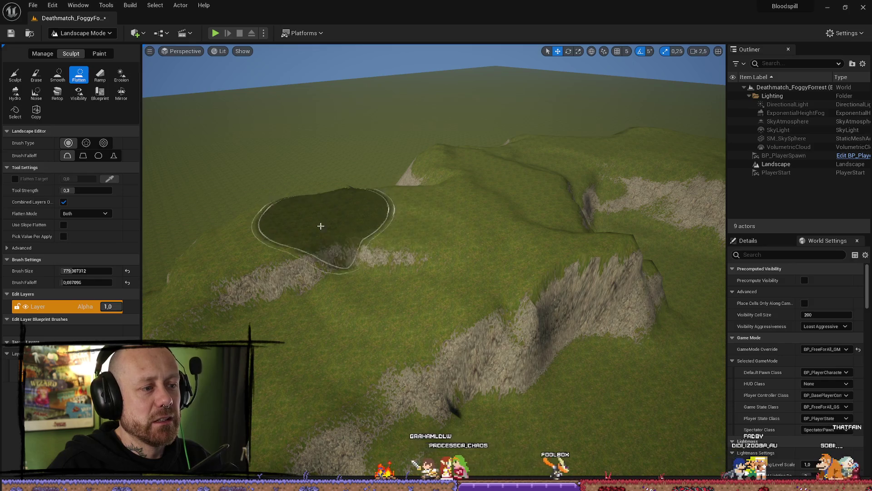
{"action": "scroll", "coordinate": [409, 342], "scroll_direction": "down", "scroll_amount": 10}
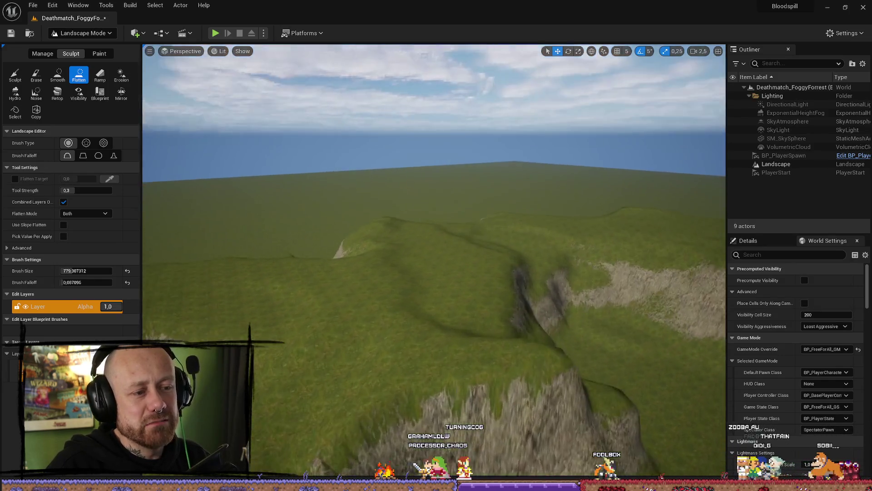
{"action": "scroll", "coordinate": [434, 262], "scroll_direction": "up", "scroll_amount": 10}
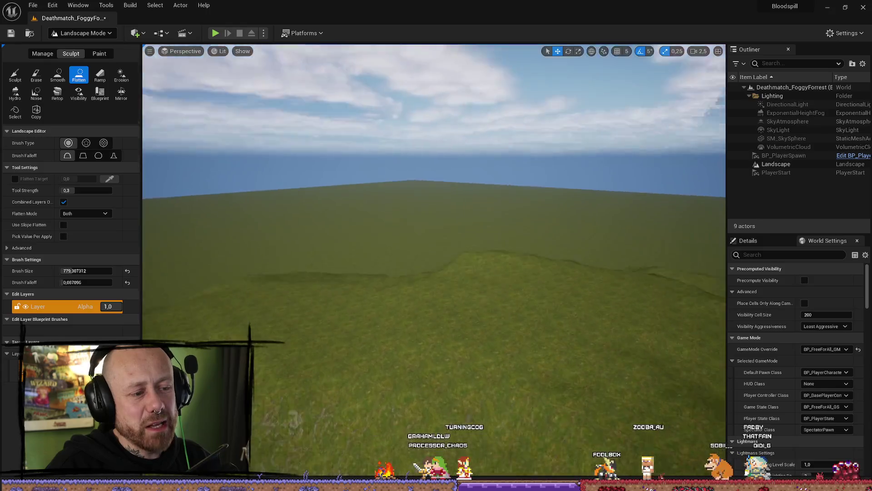
{"action": "scroll", "coordinate": [434, 261], "scroll_direction": "down", "scroll_amount": 8}
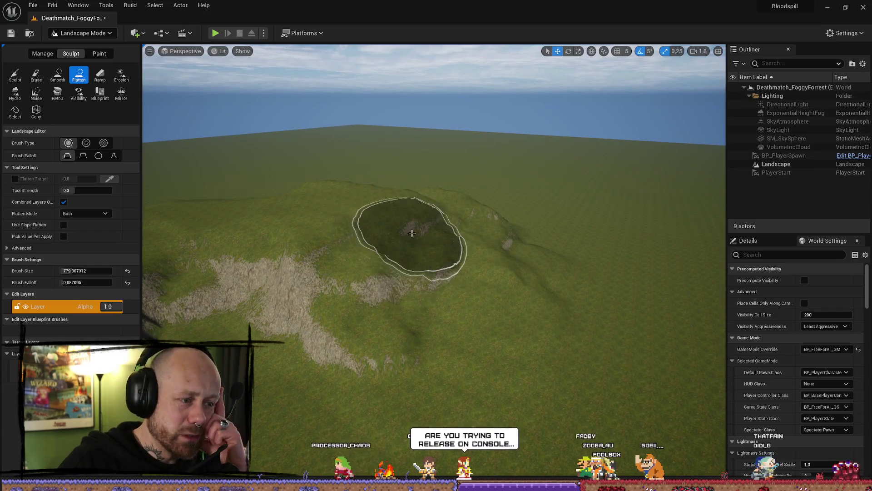
- Level the slope below the hilltop into a plateau with a smoothed cliff rim
{"action": "mouse_move", "coordinate": [351, 218]}
{"action": "left_mouse_down"}
{"action": "mouse_move", "coordinate": [551, 312]}
{"action": "mouse_move", "coordinate": [569, 346]}
{"action": "mouse_move", "coordinate": [411, 245]}
{"action": "left_mouse_up"}
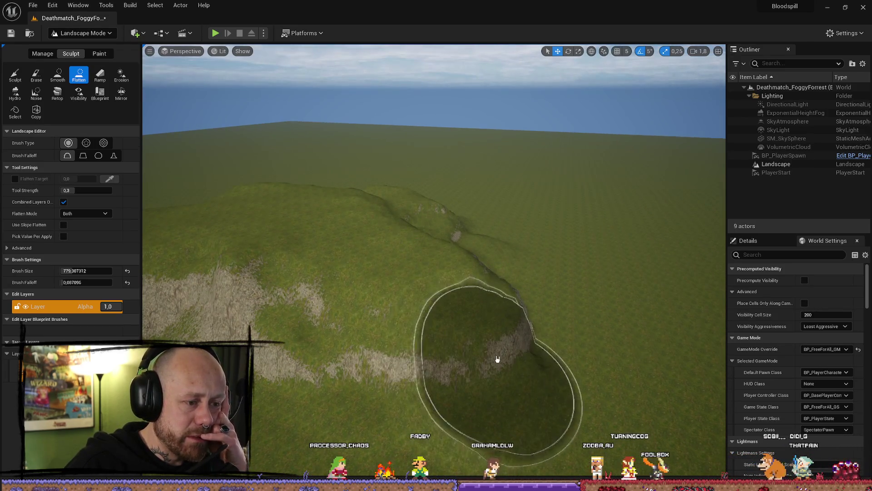
{"action": "mouse_move", "coordinate": [494, 381]}
{"action": "left_mouse_down"}
{"action": "mouse_move", "coordinate": [438, 306]}
{"action": "mouse_move", "coordinate": [493, 364]}
{"action": "mouse_move", "coordinate": [401, 366]}
{"action": "left_mouse_up"}
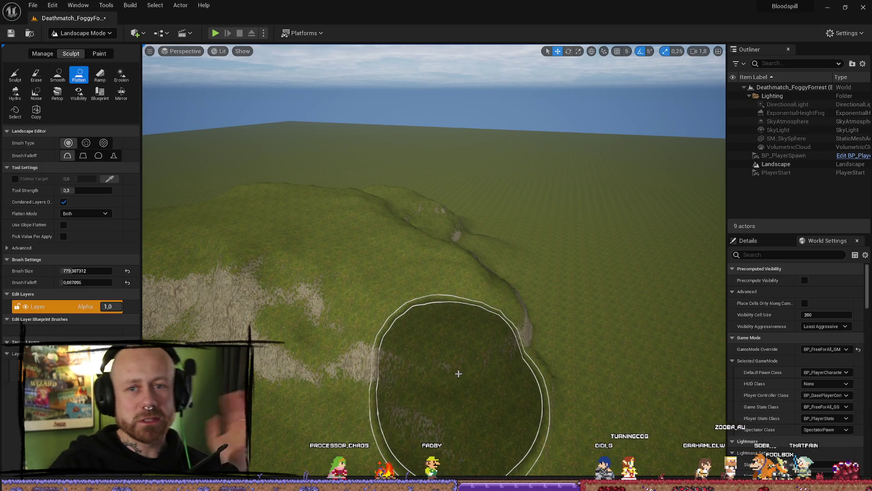
{"action": "mouse_move", "coordinate": [503, 390]}
{"action": "left_mouse_down"}
{"action": "mouse_move", "coordinate": [503, 437]}
{"action": "mouse_move", "coordinate": [503, 400]}
{"action": "mouse_move", "coordinate": [370, 301]}
{"action": "left_mouse_up"}
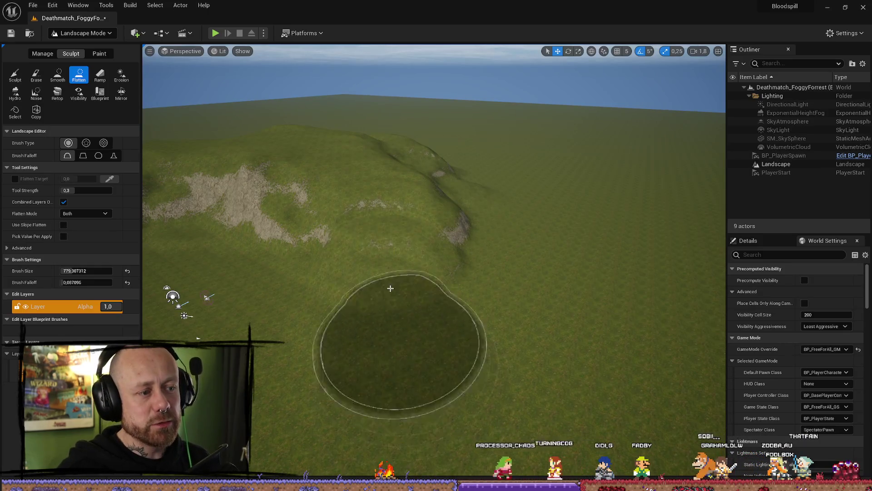
- Flatten the remaining hill, then undo that stroke so the hill stays
{"action": "mouse_move", "coordinate": [370, 205]}
{"action": "left_mouse_down"}
{"action": "mouse_move", "coordinate": [364, 191]}
{"action": "mouse_move", "coordinate": [400, 252]}
{"action": "left_mouse_up"}
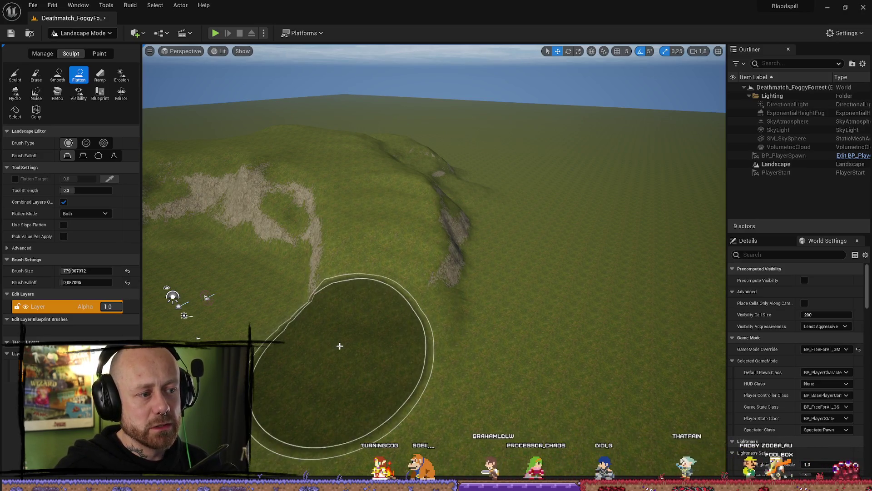
{"action": "mouse_move", "coordinate": [333, 345]}
{"action": "left_mouse_down"}
{"action": "mouse_move", "coordinate": [225, 288]}
{"action": "mouse_move", "coordinate": [276, 301]}
{"action": "mouse_move", "coordinate": [263, 337]}
{"action": "mouse_move", "coordinate": [286, 360]}
{"action": "left_mouse_up"}
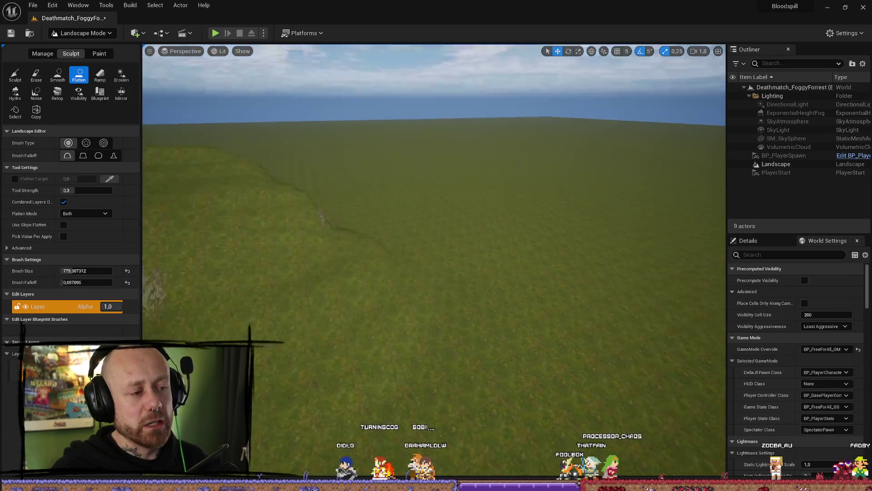
{"action": "key", "text": "ctrl+z"}
{"action": "key", "text": "ctrl+z"}
{"action": "key", "text": "ctrl+z"}
{"action": "mouse_move", "coordinate": [437, 273]}
{"action": "left_mouse_down"}
{"action": "mouse_move", "coordinate": [389, 351]}
{"action": "mouse_move", "coordinate": [313, 291]}
{"action": "mouse_move", "coordinate": [513, 281]}
{"action": "mouse_move", "coordinate": [505, 307]}
{"action": "mouse_move", "coordinate": [533, 328]}
{"action": "mouse_move", "coordinate": [491, 309]}
{"action": "mouse_move", "coordinate": [491, 327]}
{"action": "left_mouse_up"}
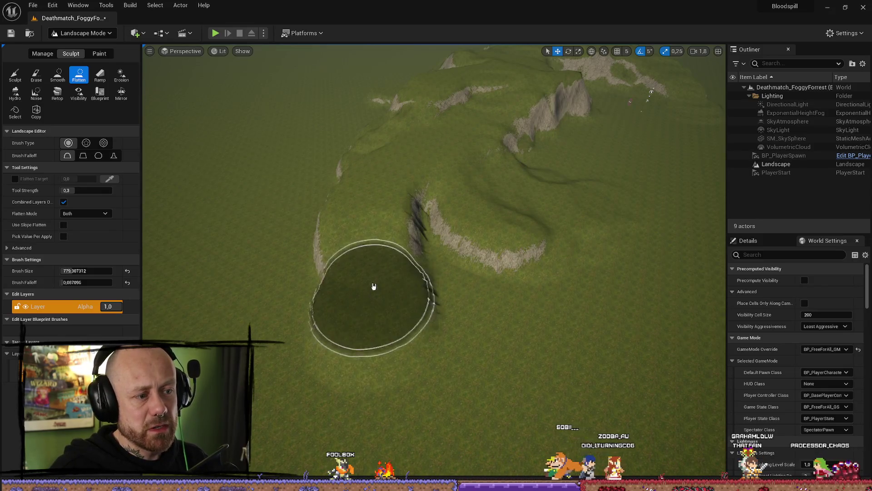
- Carve a flattened hollow into the hillside and extend it down the slope
{"action": "left_click_drag", "start_coordinate": [323, 241], "coordinate": [380, 309]}
{"action": "mouse_move", "coordinate": [349, 264]}
{"action": "left_mouse_down"}
{"action": "mouse_move", "coordinate": [349, 229]}
{"action": "mouse_move", "coordinate": [320, 206]}
{"action": "mouse_move", "coordinate": [334, 223]}
{"action": "mouse_move", "coordinate": [363, 227]}
{"action": "mouse_move", "coordinate": [354, 229]}
{"action": "mouse_move", "coordinate": [578, 271]}
{"action": "mouse_move", "coordinate": [467, 292]}
{"action": "left_mouse_up"}
{"action": "mouse_move", "coordinate": [409, 290]}
{"action": "left_mouse_down"}
{"action": "mouse_move", "coordinate": [407, 251]}
{"action": "mouse_move", "coordinate": [396, 251]}
{"action": "mouse_move", "coordinate": [425, 343]}
{"action": "mouse_move", "coordinate": [421, 327]}
{"action": "left_mouse_up"}
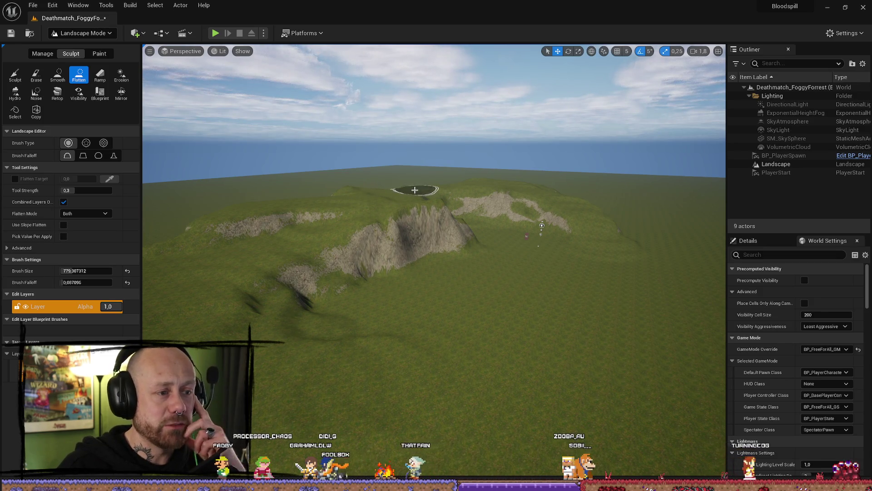
- Orbit around the hill to inspect the hollow, then return to the distant overview
{"action": "left_click_drag", "start_coordinate": [588, 191], "coordinate": [588, 163]}
{"action": "left_click_drag", "start_coordinate": [427, 313], "coordinate": [585, 253]}
{"action": "mouse_move", "coordinate": [431, 246]}
{"action": "left_mouse_down"}
{"action": "mouse_move", "coordinate": [425, 236]}
{"action": "mouse_move", "coordinate": [418, 250]}
{"action": "left_mouse_up"}
{"action": "left_click_drag", "start_coordinate": [439, 381], "coordinate": [457, 335]}
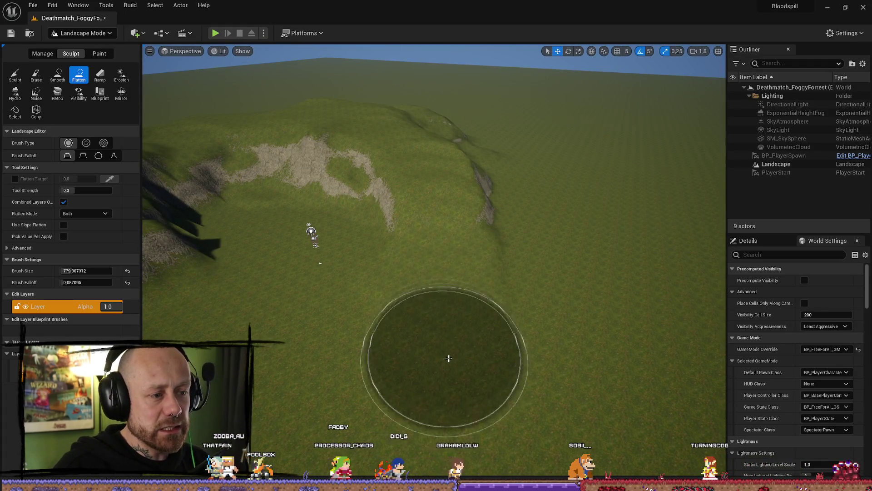
{"action": "left_click_drag", "start_coordinate": [428, 339], "coordinate": [477, 354]}
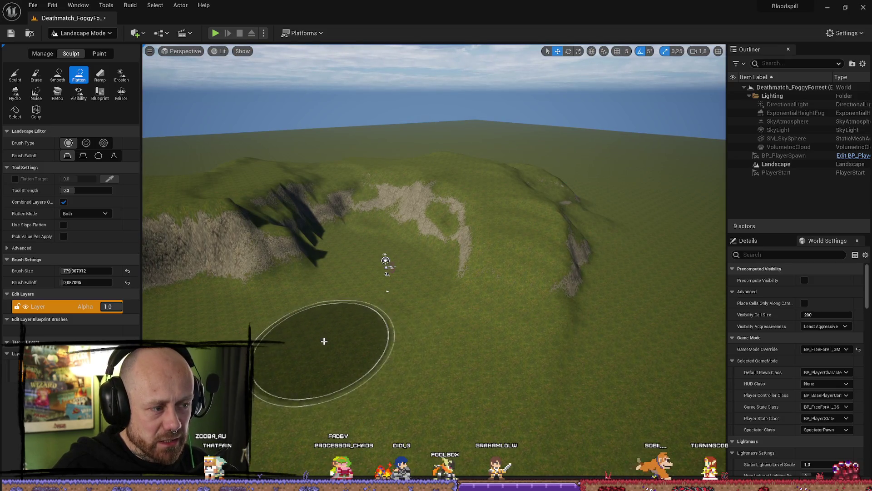
{"action": "mouse_move", "coordinate": [370, 380]}
{"action": "left_mouse_down"}
{"action": "mouse_move", "coordinate": [482, 395]}
{"action": "mouse_move", "coordinate": [477, 377]}
{"action": "mouse_move", "coordinate": [419, 360]}
{"action": "left_mouse_up"}
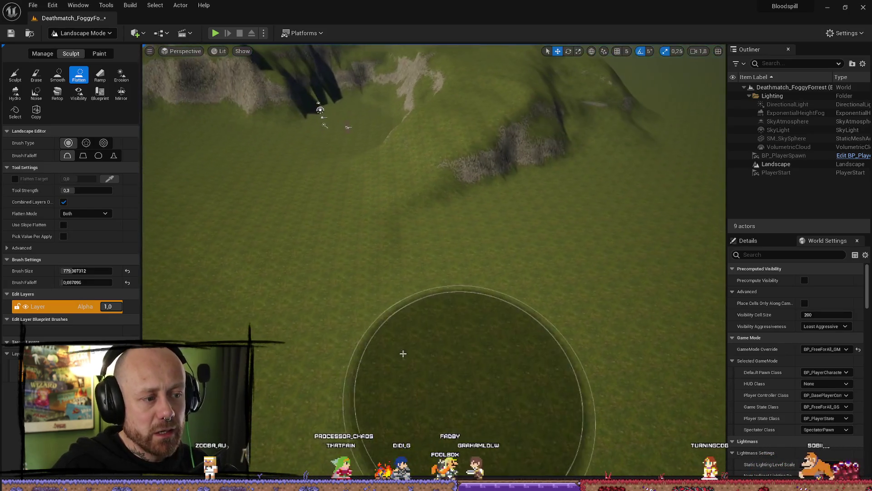
{"action": "key", "text": "1"}
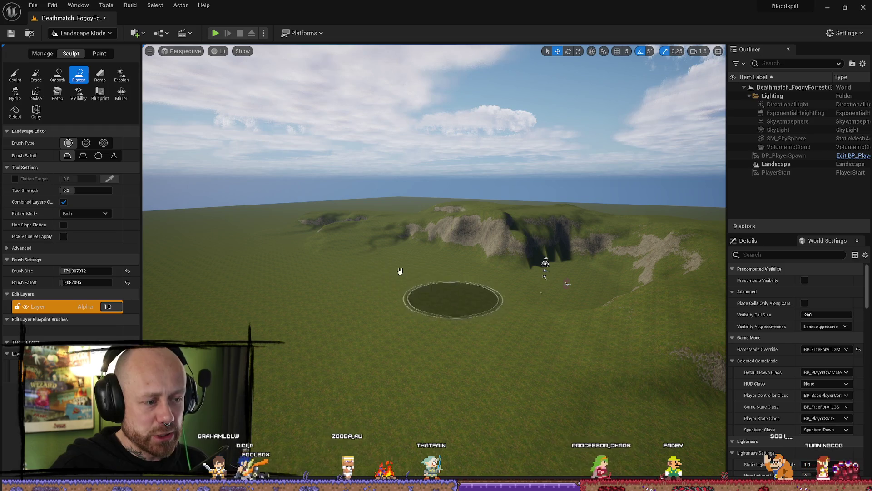
- Flatten a trail across the plain, level ground near the cliffs, and flatten the canyon-side hilltop
{"action": "mouse_move", "coordinate": [339, 244]}
{"action": "left_mouse_down"}
{"action": "mouse_move", "coordinate": [362, 290]}
{"action": "mouse_move", "coordinate": [361, 273]}
{"action": "mouse_move", "coordinate": [390, 282]}
{"action": "mouse_move", "coordinate": [312, 272]}
{"action": "mouse_move", "coordinate": [360, 273]}
{"action": "mouse_move", "coordinate": [282, 252]}
{"action": "left_mouse_up"}
{"action": "scroll", "coordinate": [283, 252], "scroll_direction": "up", "scroll_amount": 1}
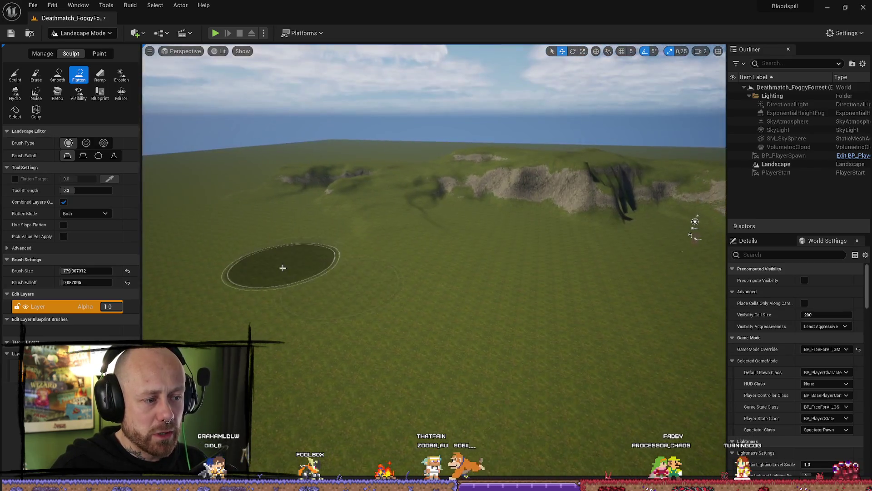
{"action": "mouse_move", "coordinate": [384, 237]}
{"action": "left_mouse_down"}
{"action": "mouse_move", "coordinate": [335, 251]}
{"action": "mouse_move", "coordinate": [418, 235]}
{"action": "mouse_move", "coordinate": [436, 217]}
{"action": "mouse_move", "coordinate": [478, 243]}
{"action": "mouse_move", "coordinate": [370, 307]}
{"action": "mouse_move", "coordinate": [469, 219]}
{"action": "mouse_move", "coordinate": [431, 259]}
{"action": "mouse_move", "coordinate": [451, 308]}
{"action": "mouse_move", "coordinate": [239, 302]}
{"action": "mouse_move", "coordinate": [454, 287]}
{"action": "mouse_move", "coordinate": [265, 244]}
{"action": "mouse_move", "coordinate": [241, 203]}
{"action": "mouse_move", "coordinate": [275, 181]}
{"action": "left_mouse_up"}
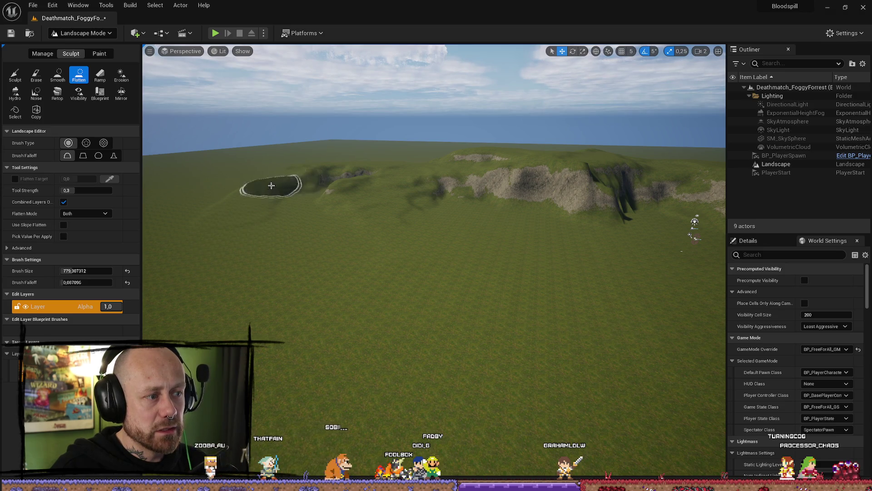
{"action": "scroll", "coordinate": [298, 174], "scroll_direction": "up", "scroll_amount": 1}
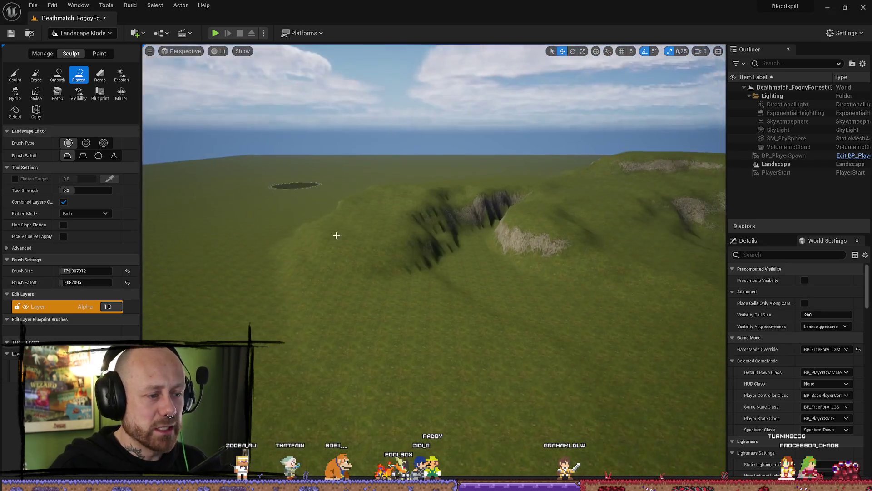
{"action": "mouse_move", "coordinate": [395, 199]}
{"action": "left_mouse_down"}
{"action": "mouse_move", "coordinate": [337, 306]}
{"action": "mouse_move", "coordinate": [341, 350]}
{"action": "mouse_move", "coordinate": [436, 259]}
{"action": "left_mouse_up"}
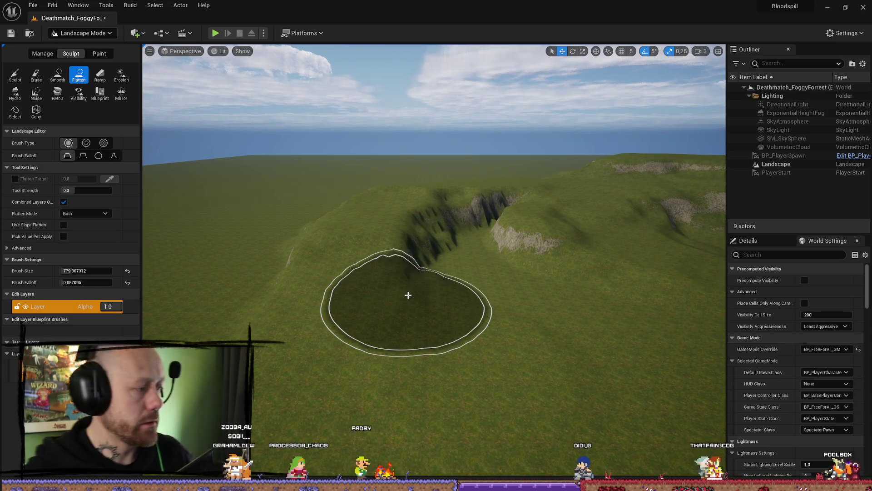
- Survey the plateau from several angles, then switch to the Sculpt tool
{"action": "scroll", "coordinate": [541, 302], "scroll_direction": "up", "scroll_amount": 1}
{"action": "key", "text": "w"}
{"action": "mouse_move", "coordinate": [446, 100]}
{"action": "left_mouse_down"}
{"action": "mouse_move", "coordinate": [438, 179]}
{"action": "mouse_move", "coordinate": [288, 235]}
{"action": "left_mouse_up"}
{"action": "left_click_drag", "start_coordinate": [536, 203], "coordinate": [500, 337]}
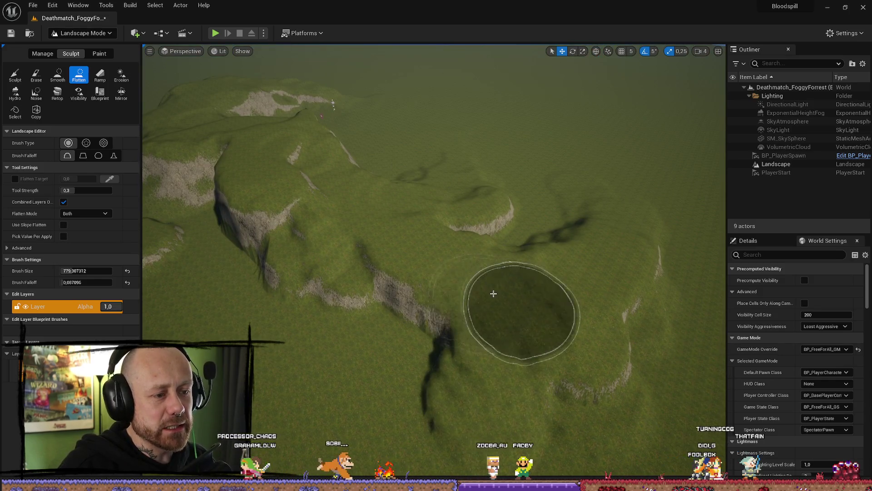
{"action": "left_click_drag", "start_coordinate": [529, 310], "coordinate": [526, 245]}
{"action": "mouse_move", "coordinate": [670, 262]}
{"action": "left_mouse_down"}
{"action": "mouse_move", "coordinate": [686, 256]}
{"action": "mouse_move", "coordinate": [390, 331]}
{"action": "left_mouse_up"}
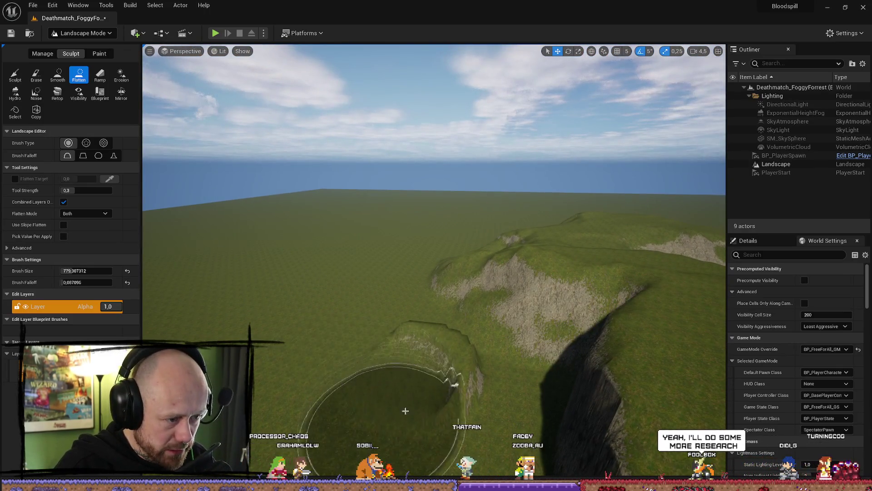
{"action": "left_click_drag", "start_coordinate": [423, 383], "coordinate": [261, 246]}
{"action": "left_click", "coordinate": [15, 74]}
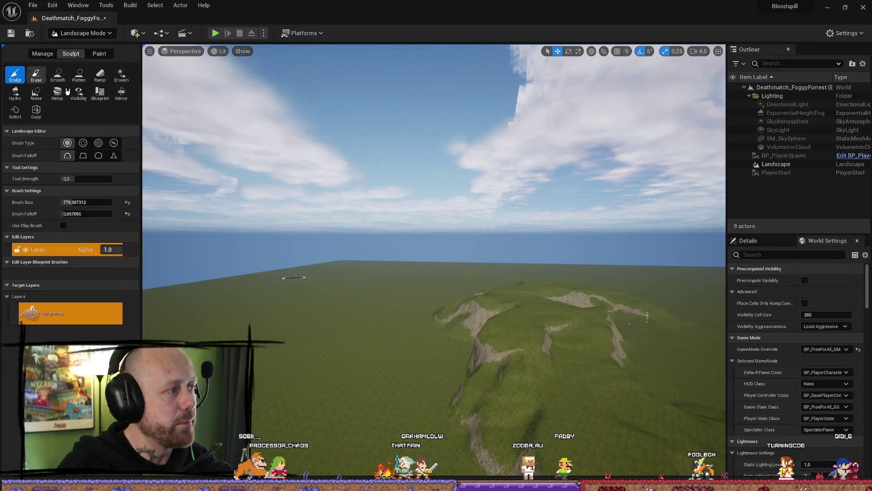
- Select the Smooth tool and frame the rounded grassy hill before the rocky ridge
{"action": "scroll", "coordinate": [468, 259], "scroll_direction": "down", "scroll_amount": 5}
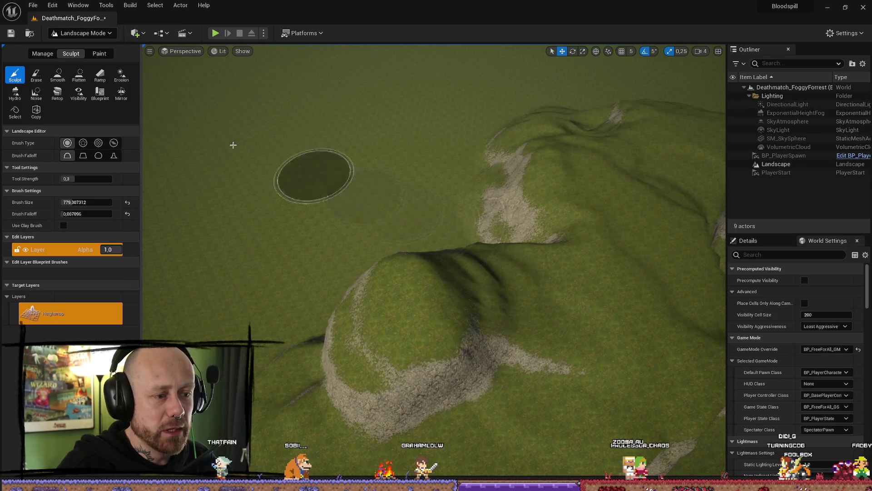
{"action": "left_click", "coordinate": [57, 74]}
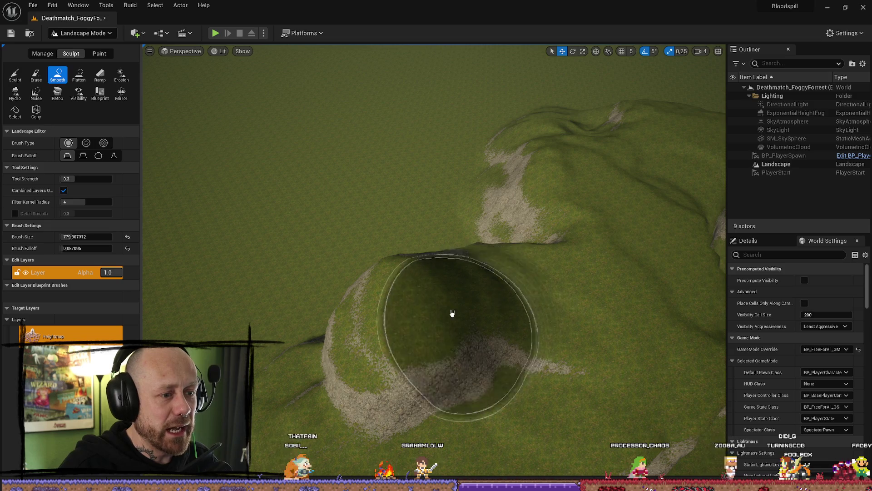
{"action": "scroll", "coordinate": [574, 325], "scroll_direction": "up", "scroll_amount": 5}
{"action": "scroll", "coordinate": [434, 261], "scroll_direction": "down", "scroll_amount": 1}
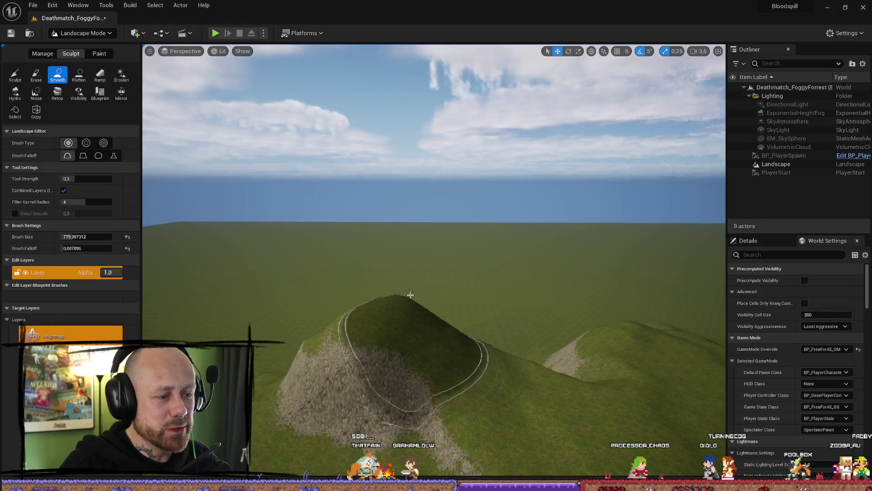
{"action": "scroll", "coordinate": [409, 300], "scroll_direction": "up", "scroll_amount": 3}
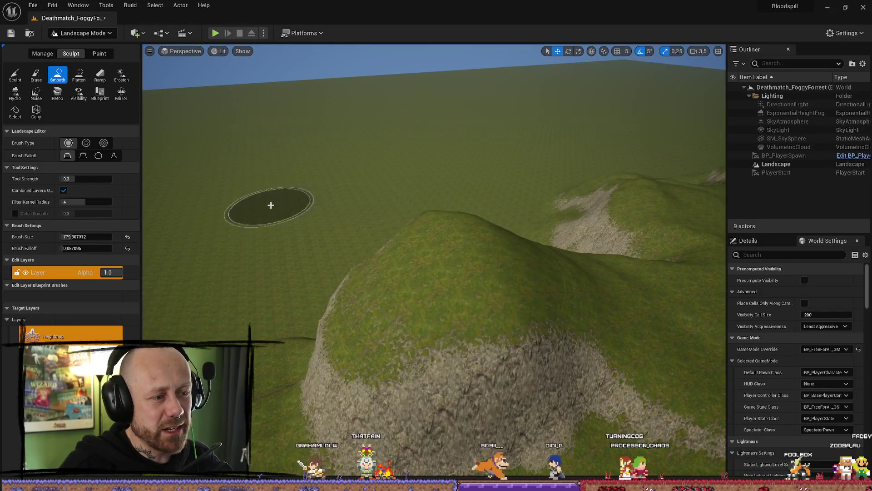
- Level the rounded hill's summit with the Flatten tool and inspect it side-on
{"action": "left_click", "coordinate": [72, 77]}
{"action": "mouse_move", "coordinate": [453, 239]}
{"action": "left_mouse_down"}
{"action": "mouse_move", "coordinate": [439, 224]}
{"action": "mouse_move", "coordinate": [365, 275]}
{"action": "mouse_move", "coordinate": [356, 267]}
{"action": "mouse_move", "coordinate": [376, 267]}
{"action": "mouse_move", "coordinate": [343, 247]}
{"action": "mouse_move", "coordinate": [285, 370]}
{"action": "left_mouse_up"}
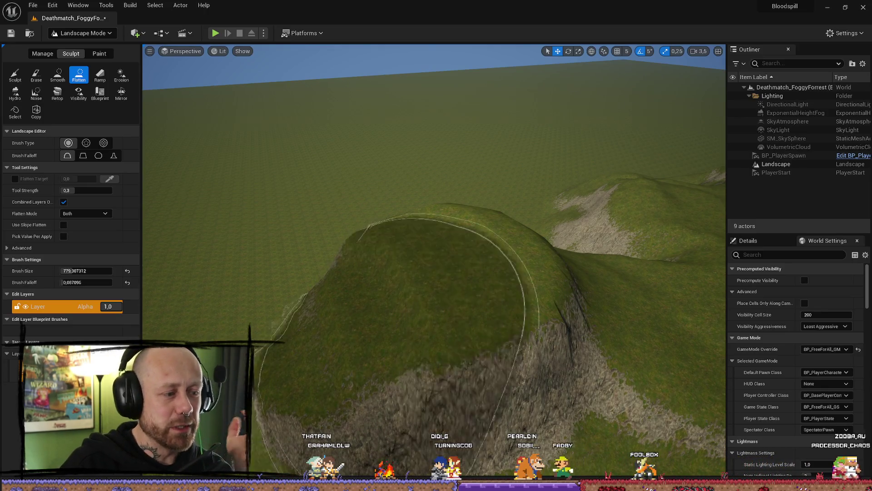
{"action": "scroll", "coordinate": [383, 306], "scroll_direction": "down", "scroll_amount": 8}
{"action": "mouse_move", "coordinate": [500, 89]}
{"action": "left_mouse_down"}
{"action": "mouse_move", "coordinate": [386, 299]}
{"action": "mouse_move", "coordinate": [386, 245]}
{"action": "mouse_move", "coordinate": [386, 345]}
{"action": "left_mouse_up"}
{"action": "scroll", "coordinate": [381, 259], "scroll_direction": "down", "scroll_amount": 5}
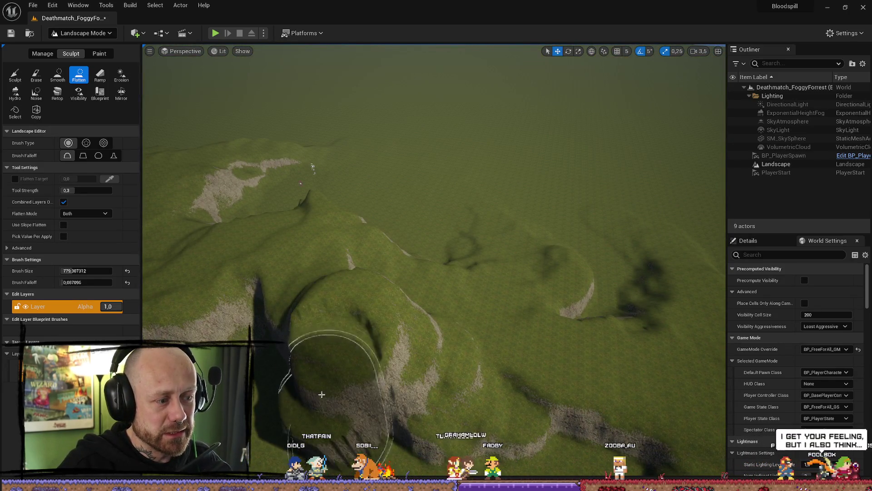
{"action": "mouse_move", "coordinate": [356, 324]}
{"action": "left_mouse_down"}
{"action": "mouse_move", "coordinate": [404, 296]}
{"action": "mouse_move", "coordinate": [396, 345]}
{"action": "left_mouse_up"}
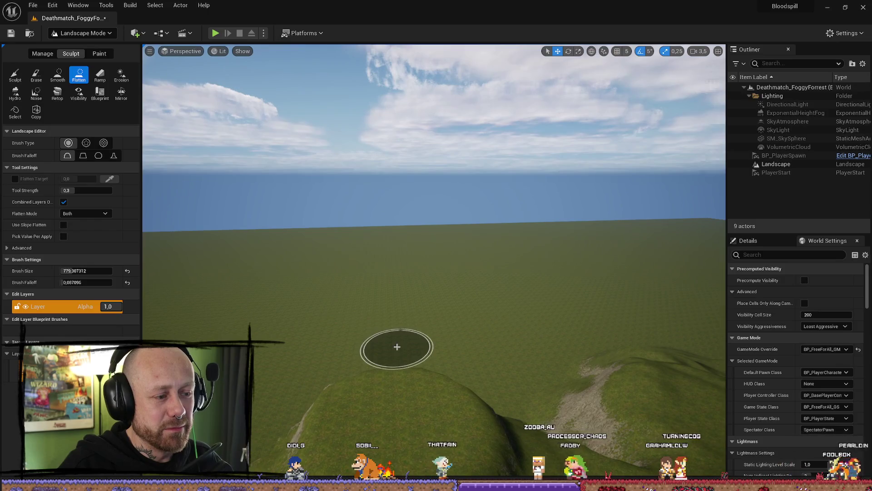
- Switch to the Sculpt tool and frame the whole hill right of centre
{"action": "left_click", "coordinate": [15, 74]}
{"action": "left_click_drag", "start_coordinate": [424, 228], "coordinate": [396, 212]}
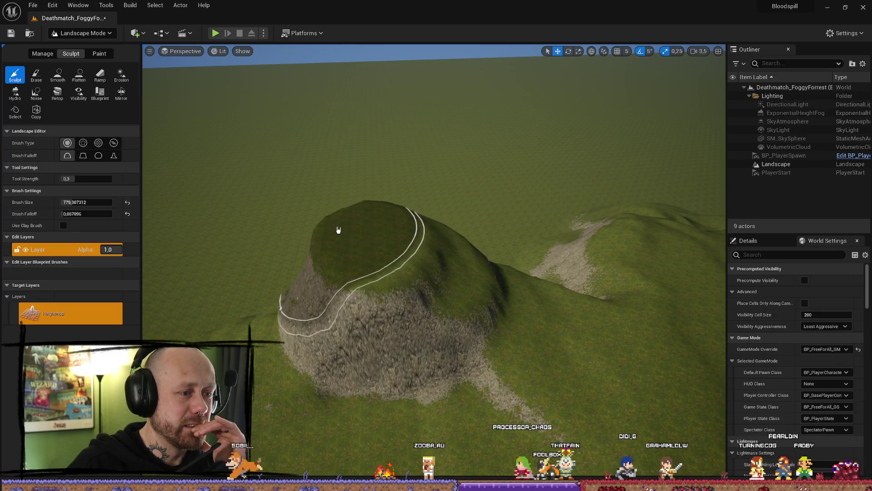
{"action": "mouse_move", "coordinate": [360, 236]}
{"action": "left_mouse_down"}
{"action": "mouse_move", "coordinate": [450, 255]}
{"action": "mouse_move", "coordinate": [373, 220]}
{"action": "mouse_move", "coordinate": [502, 226]}
{"action": "left_mouse_up"}
{"action": "mouse_move", "coordinate": [373, 157]}
{"action": "left_mouse_down"}
{"action": "mouse_move", "coordinate": [372, 127]}
{"action": "mouse_move", "coordinate": [372, 157]}
{"action": "left_mouse_up"}
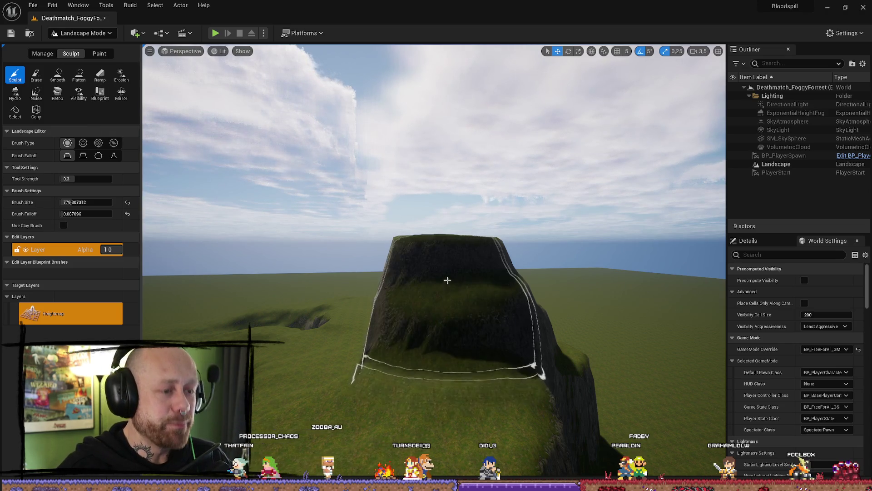
- Raise the hillside into a taller rocky cliff, undoing the last stray mound
{"action": "scroll", "coordinate": [448, 279], "scroll_direction": "up", "scroll_amount": 3}
{"action": "scroll", "coordinate": [590, 137], "scroll_direction": "up", "scroll_amount": 1}
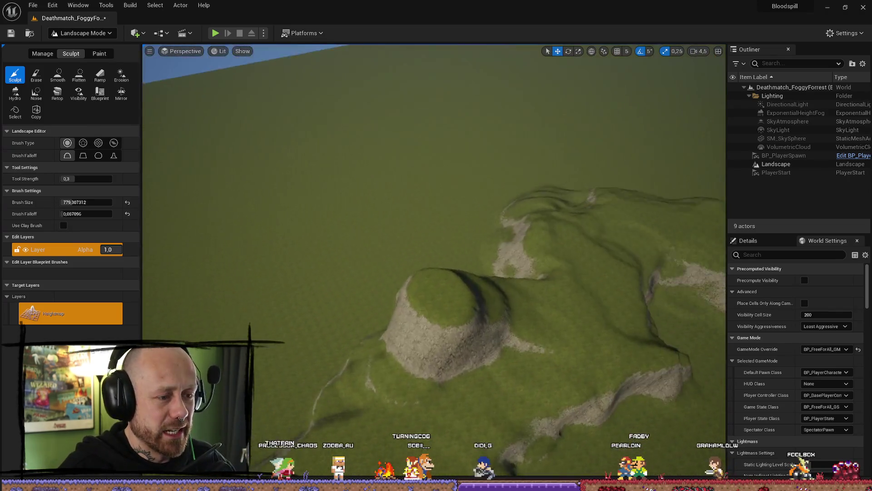
{"action": "left_click_drag", "start_coordinate": [401, 279], "coordinate": [281, 279]}
{"action": "scroll", "coordinate": [368, 323], "scroll_direction": "down", "scroll_amount": 5}
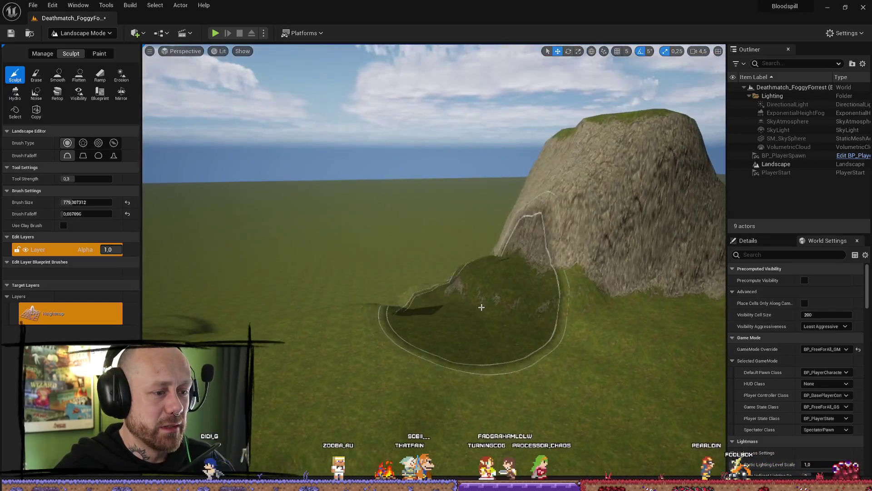
{"action": "key", "text": "ctrl+z"}
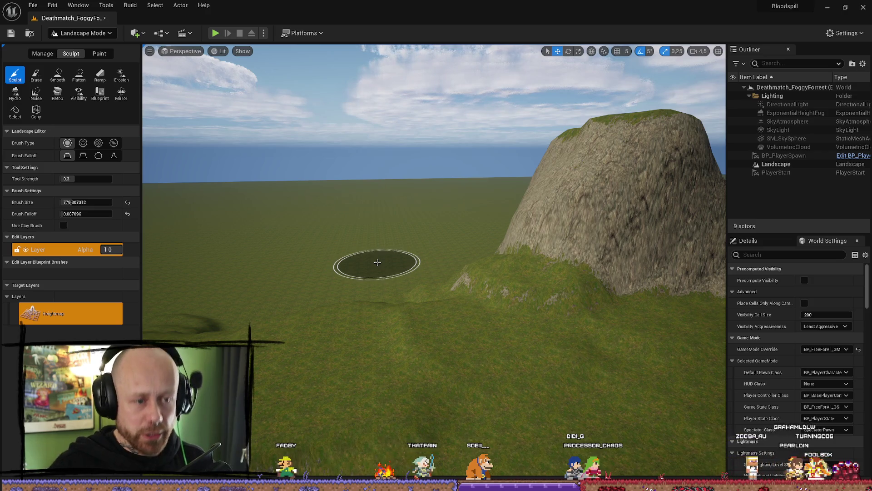
{"action": "mouse_move", "coordinate": [507, 370]}
{"action": "left_mouse_down"}
{"action": "mouse_move", "coordinate": [536, 227]}
{"action": "mouse_move", "coordinate": [527, 364]}
{"action": "mouse_move", "coordinate": [500, 336]}
{"action": "mouse_move", "coordinate": [513, 370]}
{"action": "left_mouse_up"}
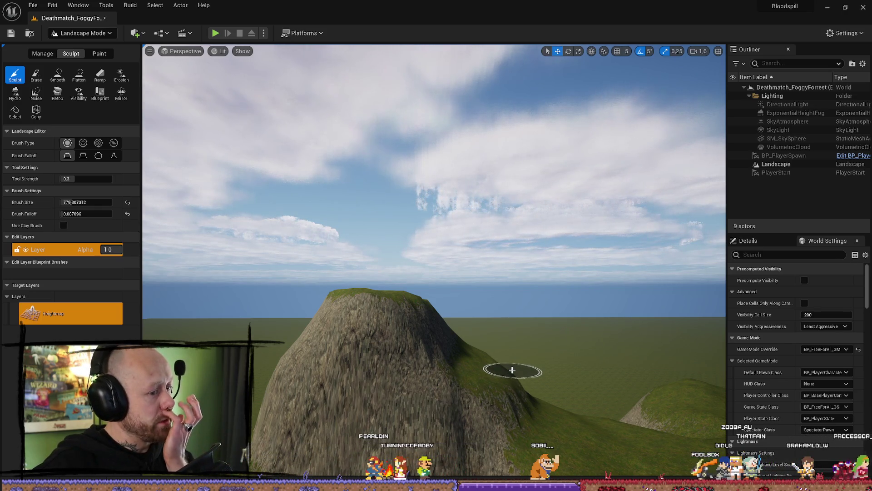
- Orbit around the tall rocky mountain, then select the Flatten tool
{"action": "right_click", "coordinate": [512, 370]}
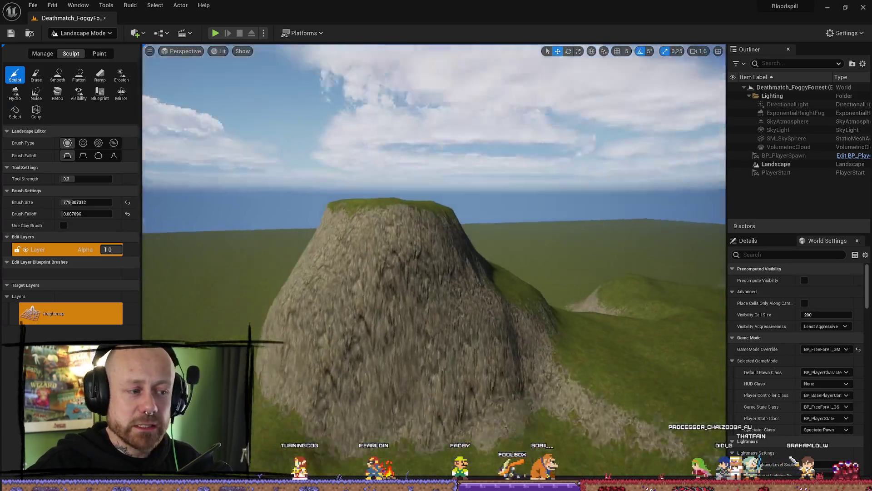
{"action": "right_click", "coordinate": [385, 311]}
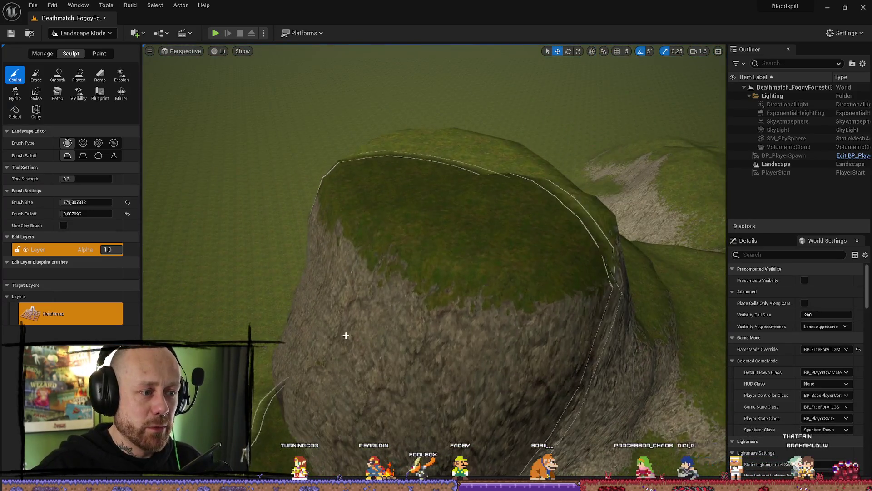
{"action": "right_click", "coordinate": [385, 311]}
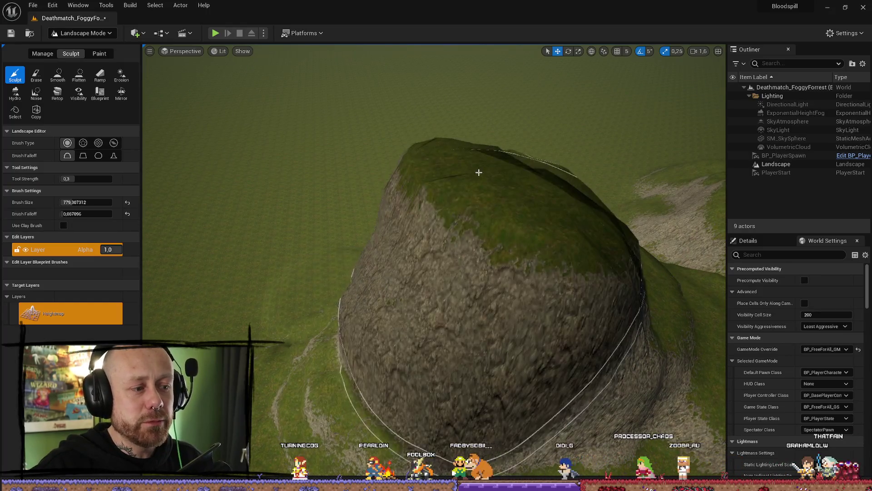
{"action": "left_click", "coordinate": [83, 76]}
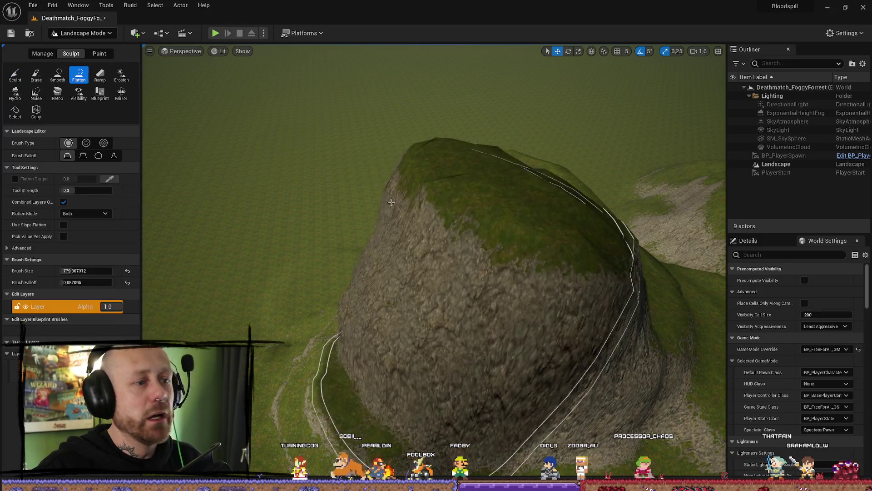
- Orbit the mountain to view its cliff faces and grassy top from several angles
{"action": "right_click", "coordinate": [380, 209]}
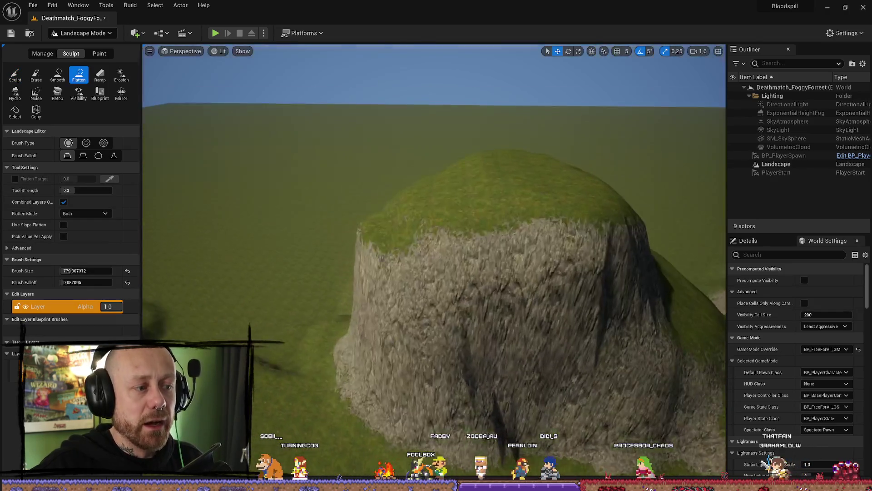
{"action": "right_click", "coordinate": [363, 336]}
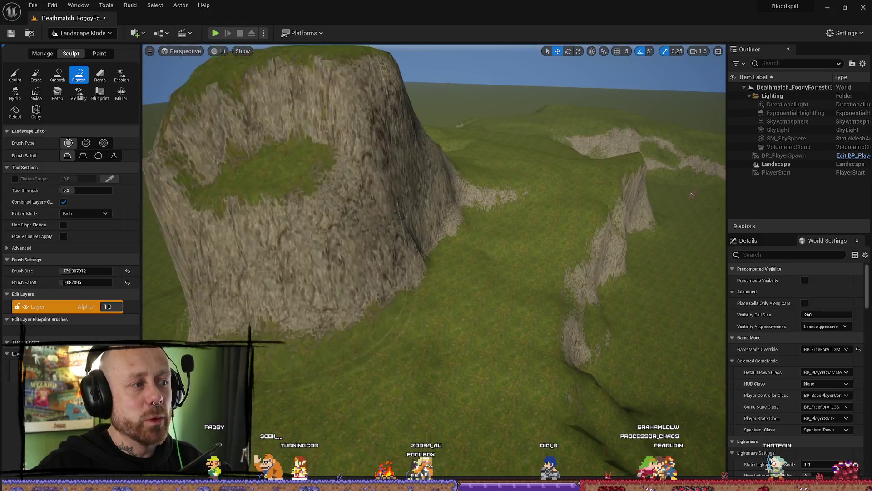
{"action": "right_click", "coordinate": [408, 87]}
{"action": "right_click", "coordinate": [409, 87]}
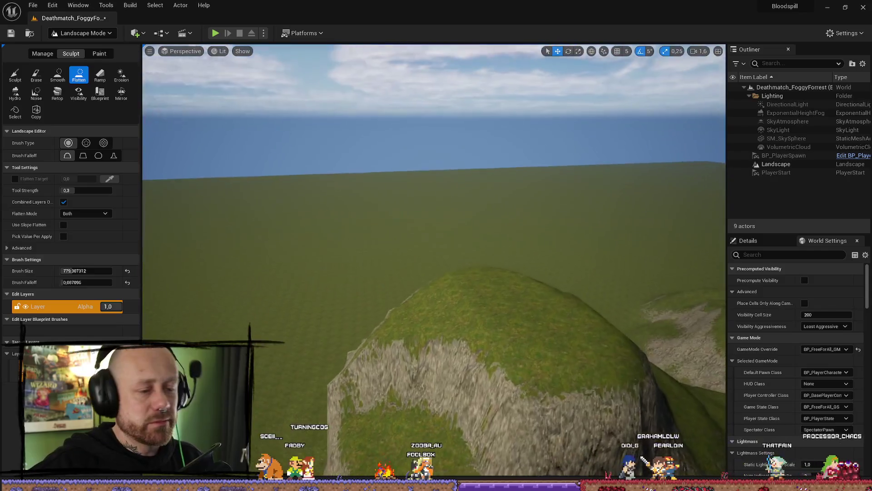
{"action": "right_click", "coordinate": [451, 75]}
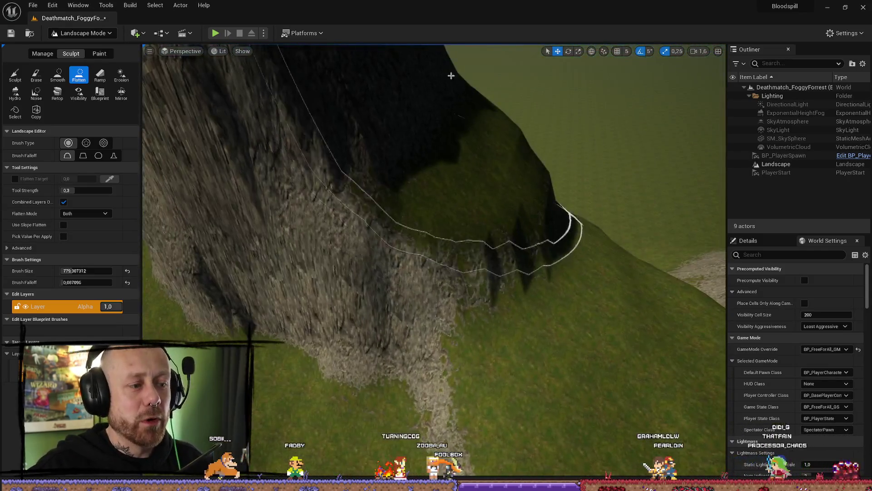
{"action": "right_click", "coordinate": [451, 76]}
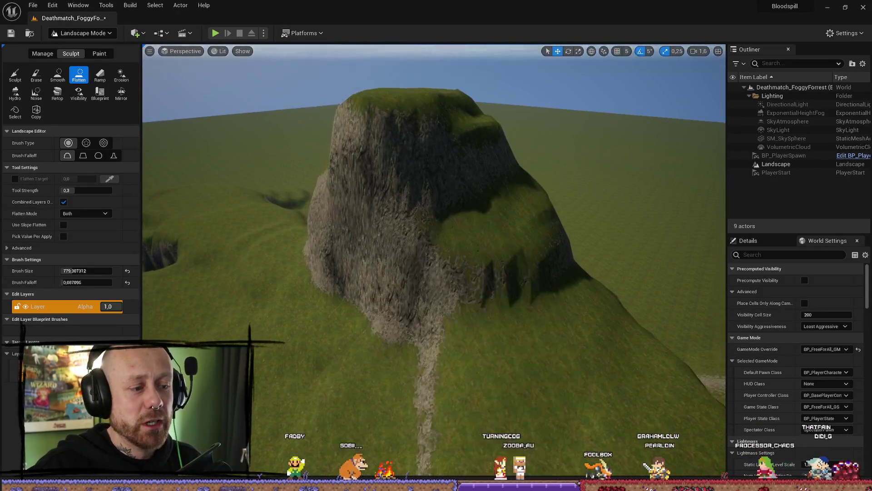
{"action": "right_click", "coordinate": [474, 272]}
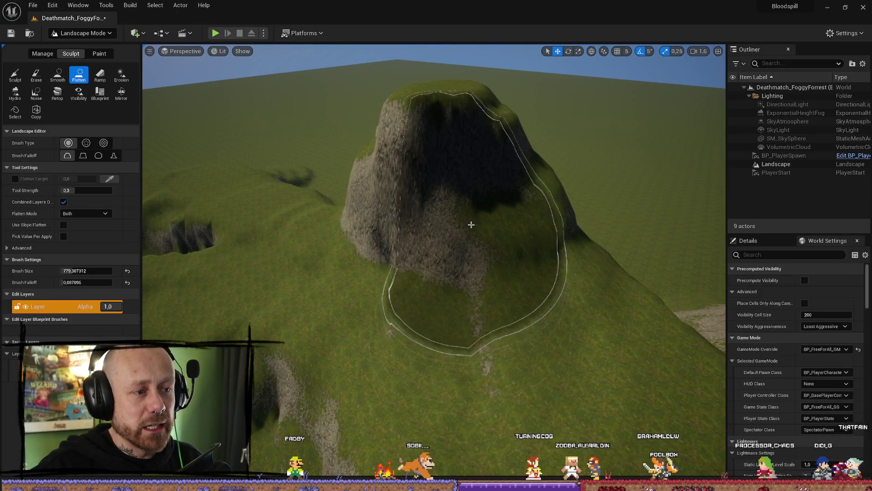
{"action": "right_click", "coordinate": [442, 105]}
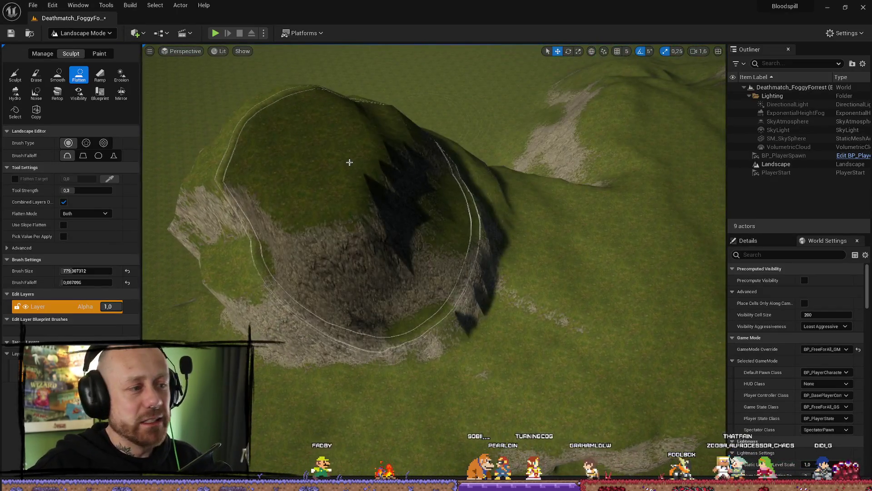
- Flatten part of the mountain's ridge into a level ledge, then reselect the Sculpt tool
{"action": "mouse_move", "coordinate": [350, 163]}
{"action": "left_mouse_down"}
{"action": "mouse_move", "coordinate": [461, 272]}
{"action": "mouse_move", "coordinate": [375, 191]}
{"action": "mouse_move", "coordinate": [500, 225]}
{"action": "left_mouse_up"}
{"action": "right_click", "coordinate": [561, 273]}
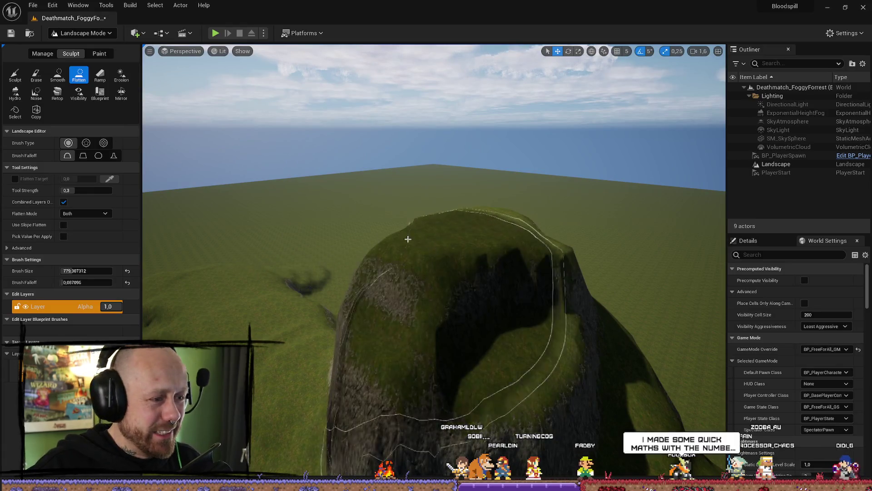
{"action": "left_click", "coordinate": [23, 75]}
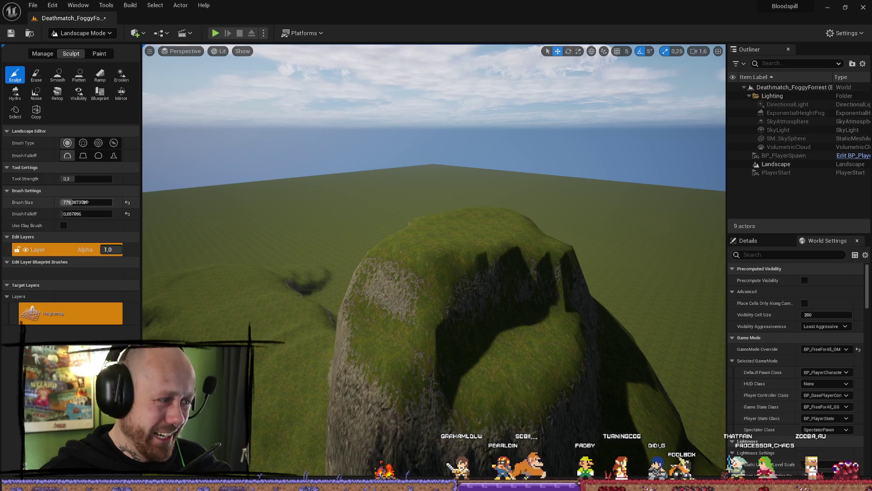
- Smooth the rocky hilltop with the Smooth tool, viewing it from several angles
{"action": "right_click", "coordinate": [264, 272]}
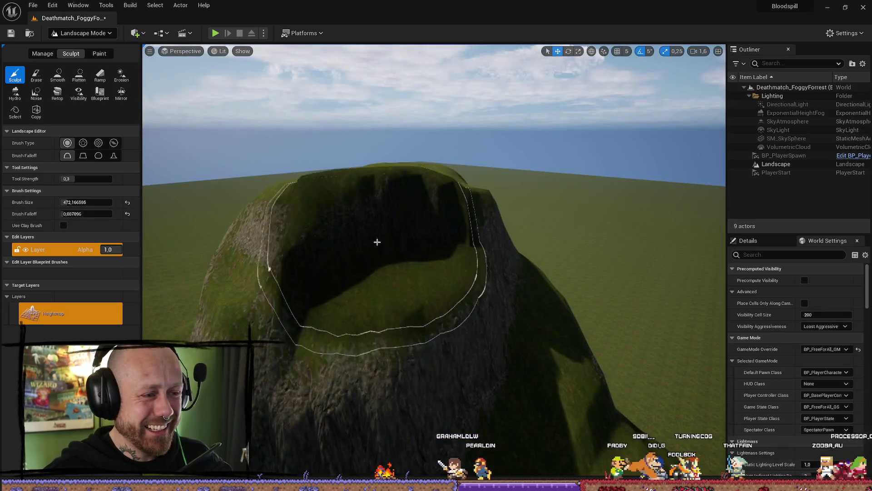
{"action": "right_click", "coordinate": [264, 273]}
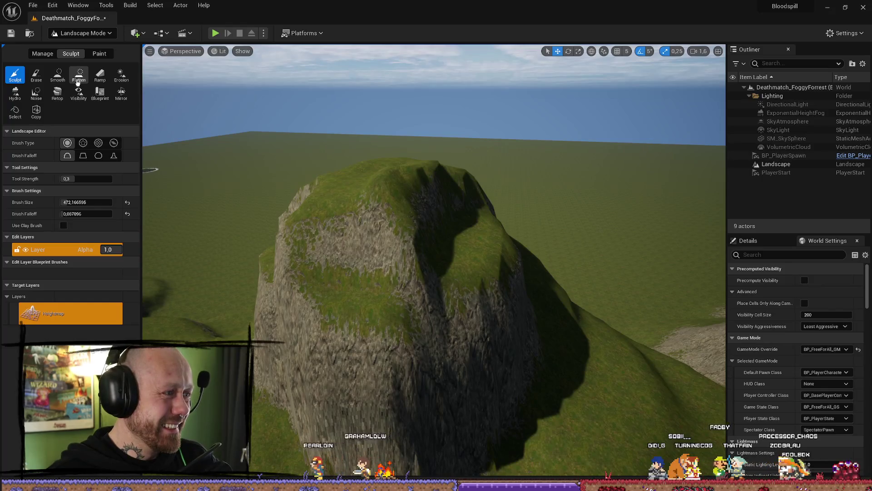
{"action": "left_click", "coordinate": [57, 75]}
{"action": "mouse_move", "coordinate": [452, 232]}
{"action": "left_mouse_down"}
{"action": "mouse_move", "coordinate": [450, 225]}
{"action": "mouse_move", "coordinate": [461, 253]}
{"action": "mouse_move", "coordinate": [449, 238]}
{"action": "left_mouse_up"}
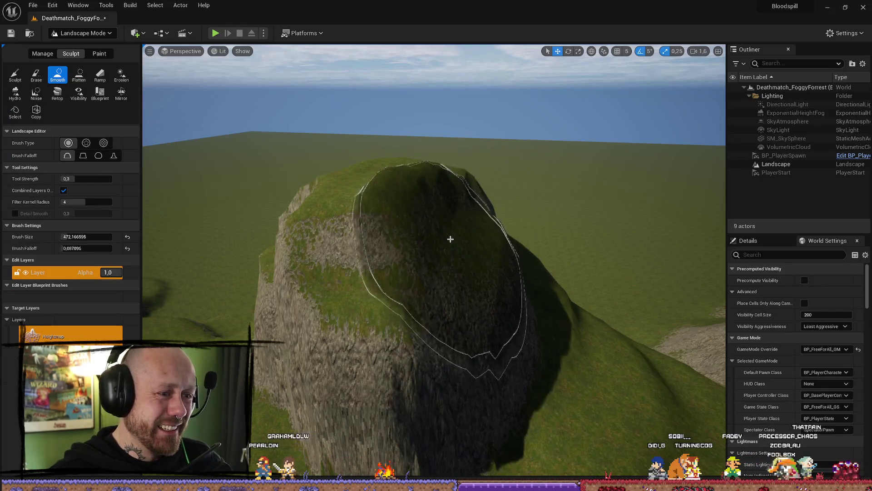
{"action": "right_click", "coordinate": [438, 300]}
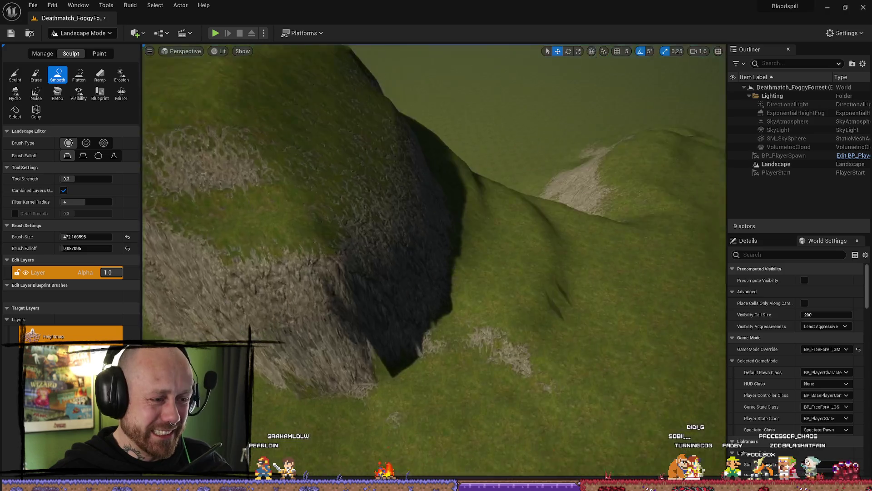
{"action": "right_click", "coordinate": [438, 300]}
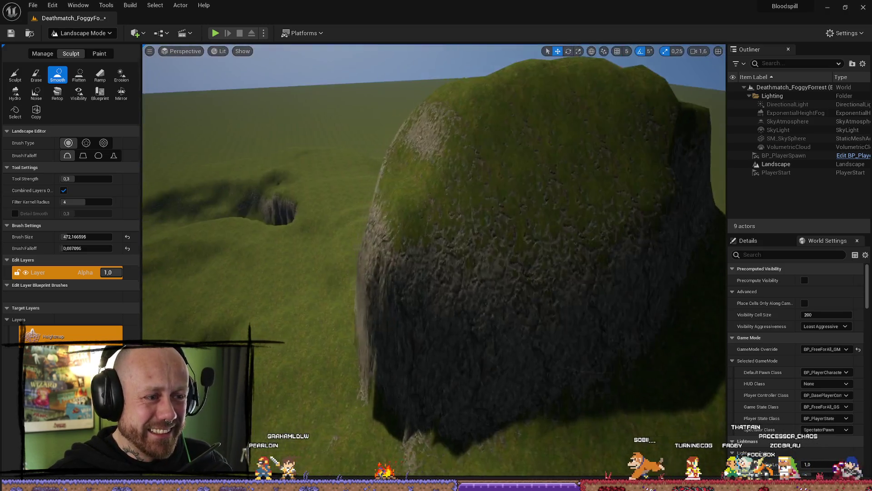
{"action": "right_click", "coordinate": [368, 85]}
- Orbit to a side view of the rock hill and change the sculpt tool to Flatten
{"action": "scroll", "coordinate": [309, 244], "scroll_direction": "down", "scroll_amount": 3}
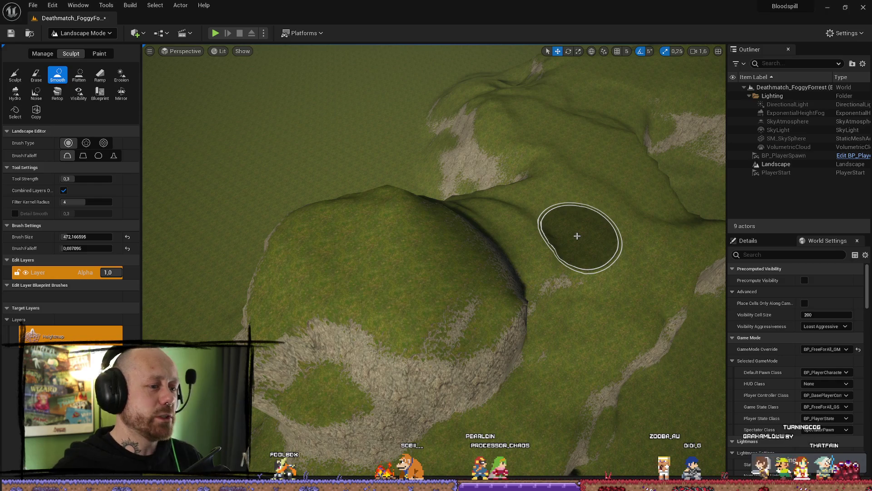
{"action": "left_click_drag", "start_coordinate": [504, 194], "coordinate": [352, 221]}
{"action": "scroll", "coordinate": [352, 221], "scroll_direction": "down", "scroll_amount": 5}
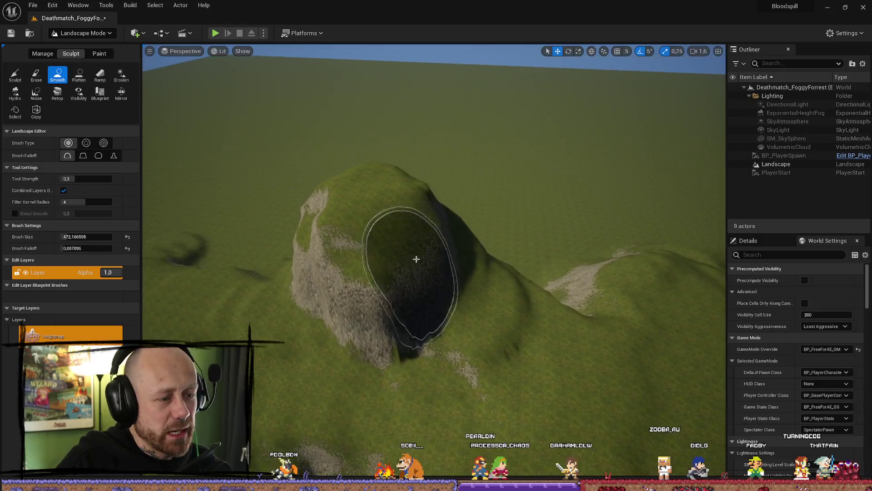
{"action": "scroll", "coordinate": [441, 275], "scroll_direction": "up", "scroll_amount": 5}
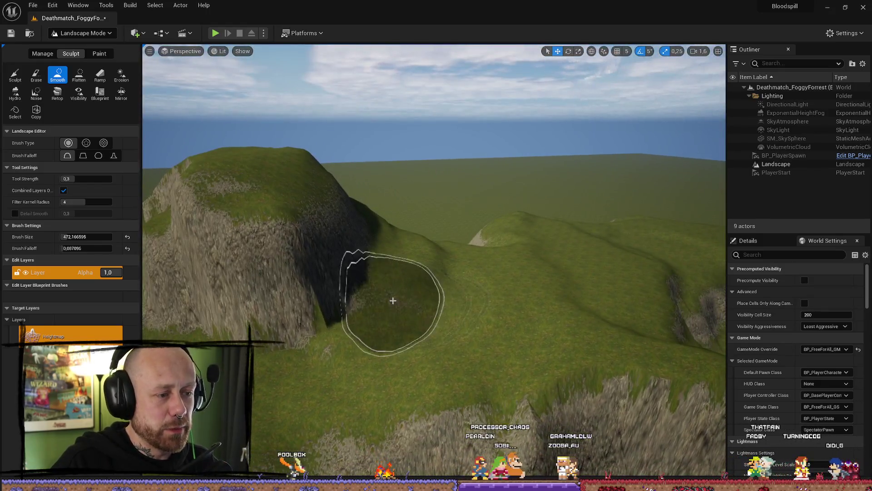
{"action": "left_click_drag", "start_coordinate": [391, 300], "coordinate": [434, 278]}
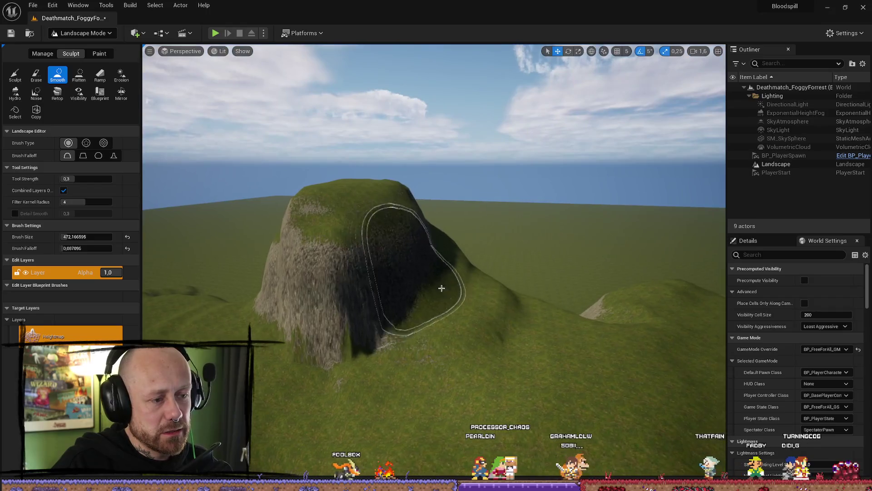
{"action": "left_click", "coordinate": [15, 74]}
{"action": "left_click", "coordinate": [79, 74]}
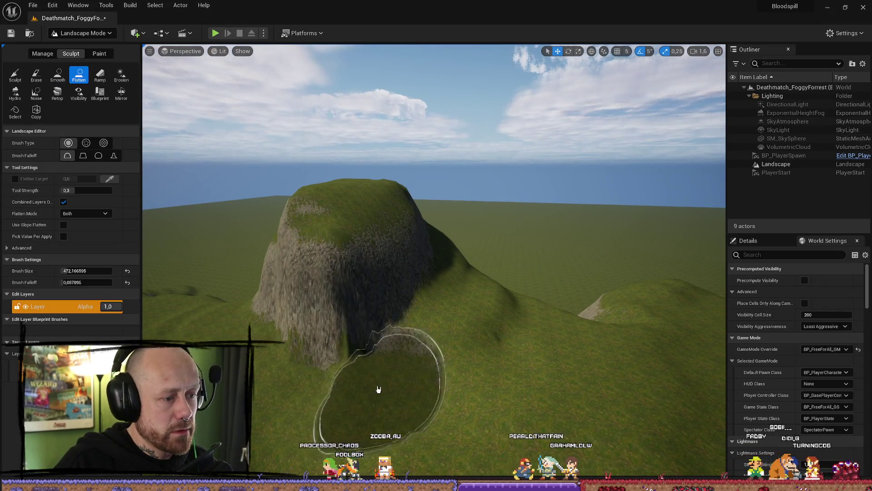
{"action": "left_click_drag", "start_coordinate": [384, 272], "coordinate": [387, 273]}
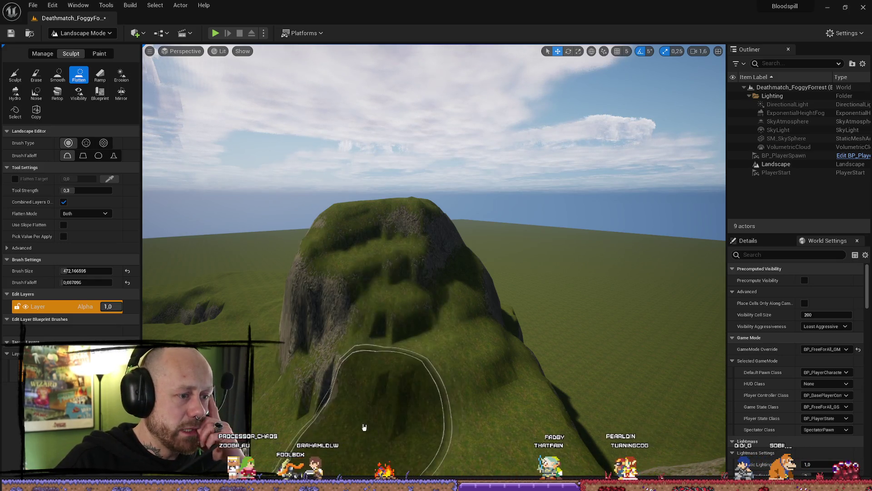
{"action": "left_click_drag", "start_coordinate": [360, 427], "coordinate": [389, 350]}
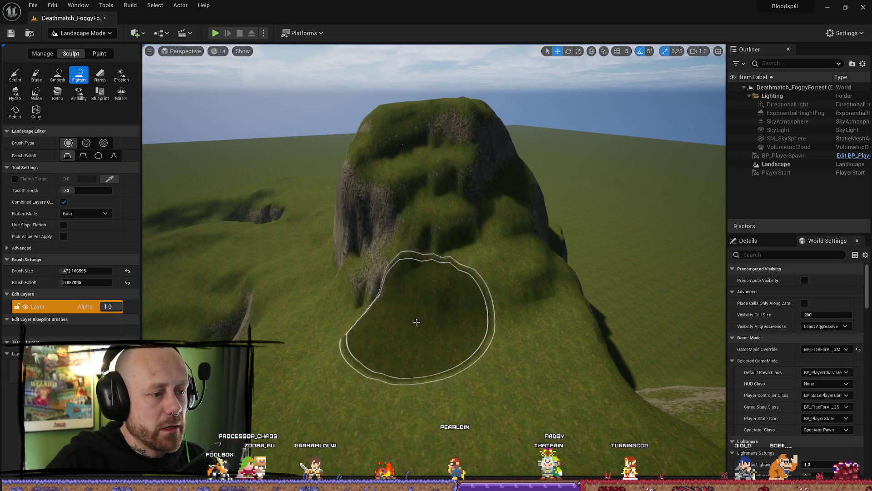
{"action": "left_click_drag", "start_coordinate": [415, 317], "coordinate": [414, 314]}
{"action": "left_click_drag", "start_coordinate": [682, 333], "coordinate": [681, 334]}
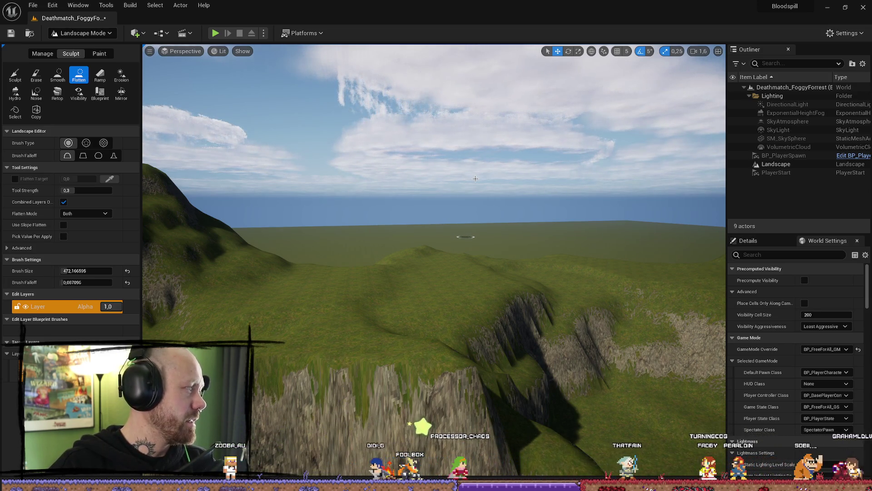
- Flatten the hilltop into a level plateau
{"action": "mouse_move", "coordinate": [418, 291]}
{"action": "left_mouse_down"}
{"action": "mouse_move", "coordinate": [389, 286]}
{"action": "mouse_move", "coordinate": [393, 308]}
{"action": "mouse_move", "coordinate": [362, 331]}
{"action": "mouse_move", "coordinate": [384, 355]}
{"action": "left_mouse_up"}
{"action": "scroll", "coordinate": [392, 319], "scroll_direction": "up", "scroll_amount": 5}
{"action": "scroll", "coordinate": [392, 319], "scroll_direction": "down", "scroll_amount": 4}
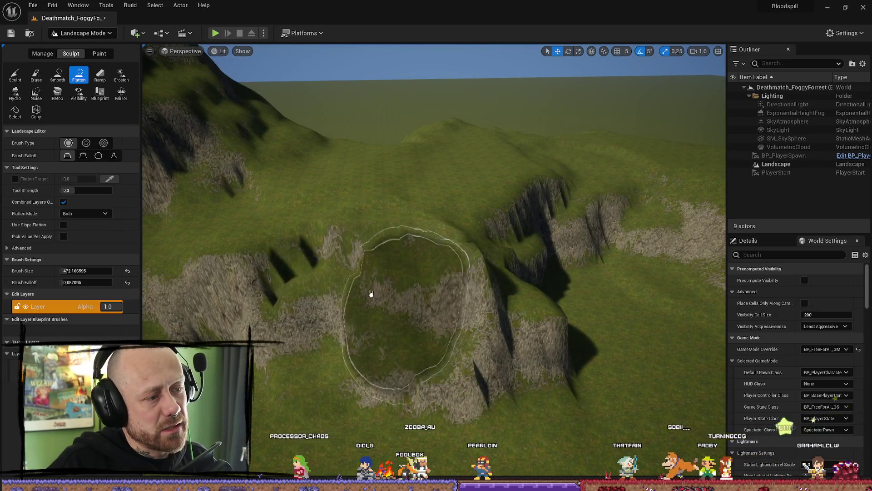
{"action": "mouse_move", "coordinate": [292, 255]}
{"action": "left_mouse_down"}
{"action": "mouse_move", "coordinate": [291, 214]}
{"action": "mouse_move", "coordinate": [436, 244]}
{"action": "mouse_move", "coordinate": [389, 306]}
{"action": "left_mouse_up"}
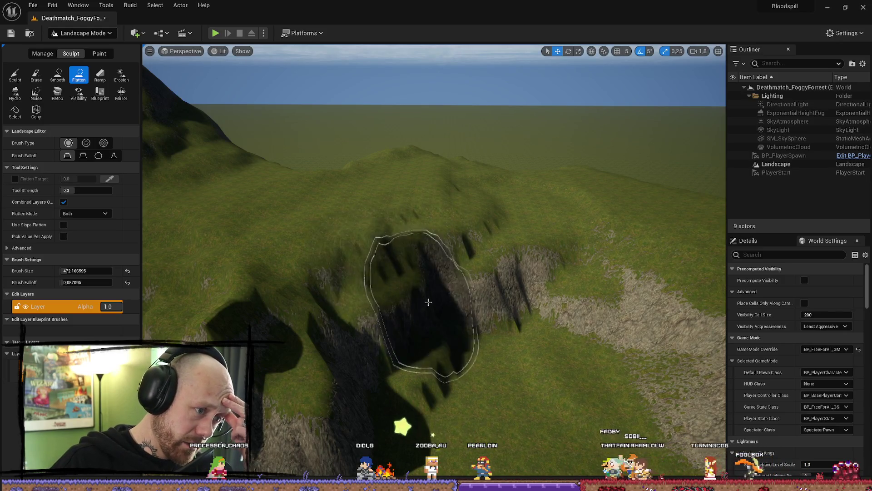
- Even out the dark cliff streaks on the slope below into green terrain
{"action": "mouse_move", "coordinate": [503, 337]}
{"action": "left_mouse_down"}
{"action": "mouse_move", "coordinate": [526, 368]}
{"action": "mouse_move", "coordinate": [501, 285]}
{"action": "mouse_move", "coordinate": [518, 319]}
{"action": "mouse_move", "coordinate": [423, 218]}
{"action": "mouse_move", "coordinate": [399, 227]}
{"action": "left_mouse_up"}
{"action": "left_click_drag", "start_coordinate": [441, 252], "coordinate": [424, 287]}
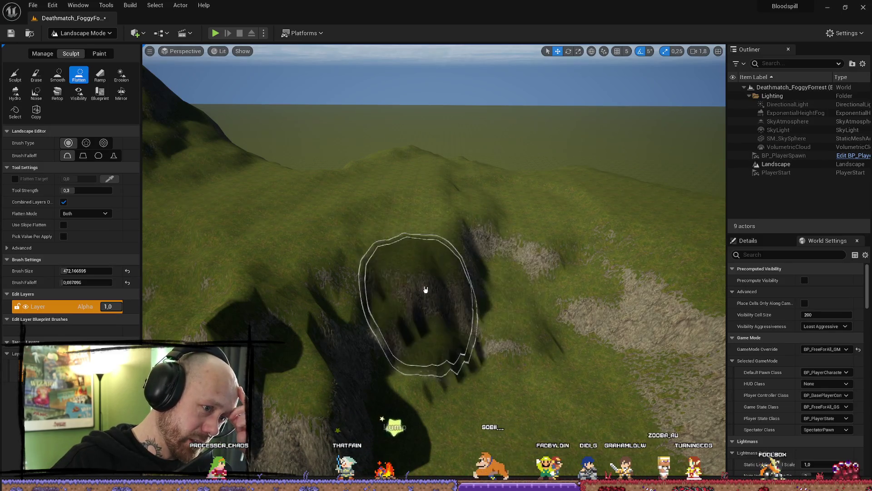
{"action": "mouse_move", "coordinate": [446, 334]}
{"action": "left_mouse_down"}
{"action": "mouse_move", "coordinate": [391, 368]}
{"action": "mouse_move", "coordinate": [479, 418]}
{"action": "mouse_move", "coordinate": [446, 370]}
{"action": "mouse_move", "coordinate": [516, 387]}
{"action": "left_mouse_up"}
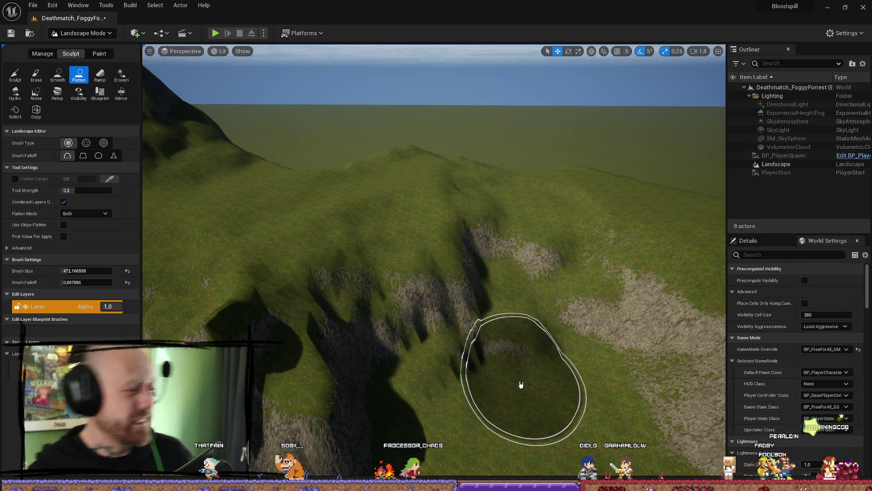
{"action": "mouse_move", "coordinate": [521, 384]}
{"action": "left_mouse_down"}
{"action": "mouse_move", "coordinate": [473, 317]}
{"action": "mouse_move", "coordinate": [400, 264]}
{"action": "left_mouse_up"}
{"action": "scroll", "coordinate": [453, 286], "scroll_direction": "down", "scroll_amount": 10}
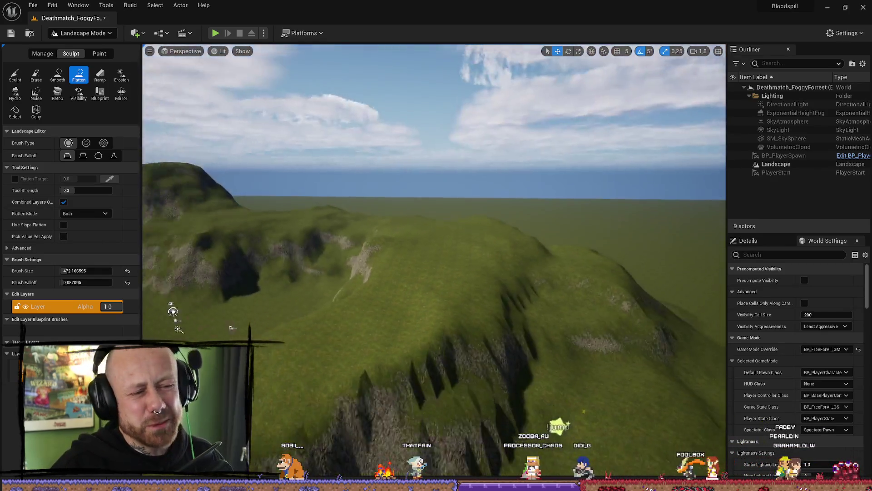
{"action": "scroll", "coordinate": [453, 286], "scroll_direction": "up", "scroll_amount": 10}
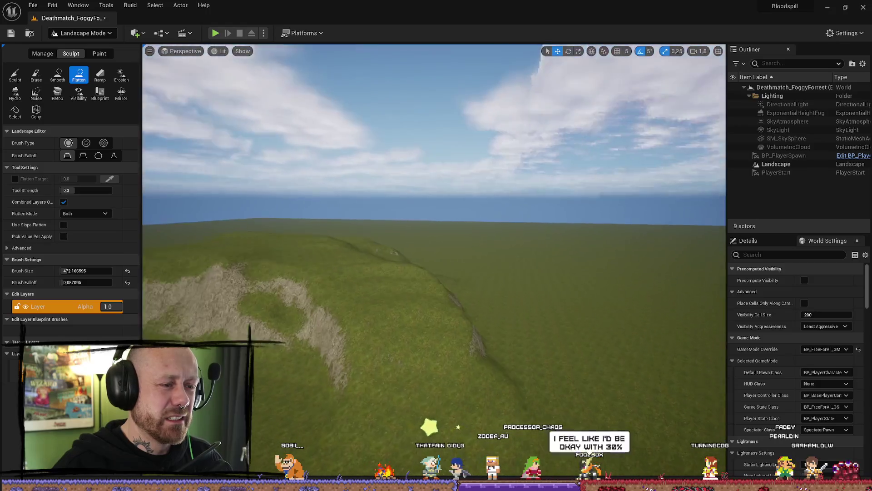
{"action": "scroll", "coordinate": [408, 267], "scroll_direction": "up", "scroll_amount": 2}
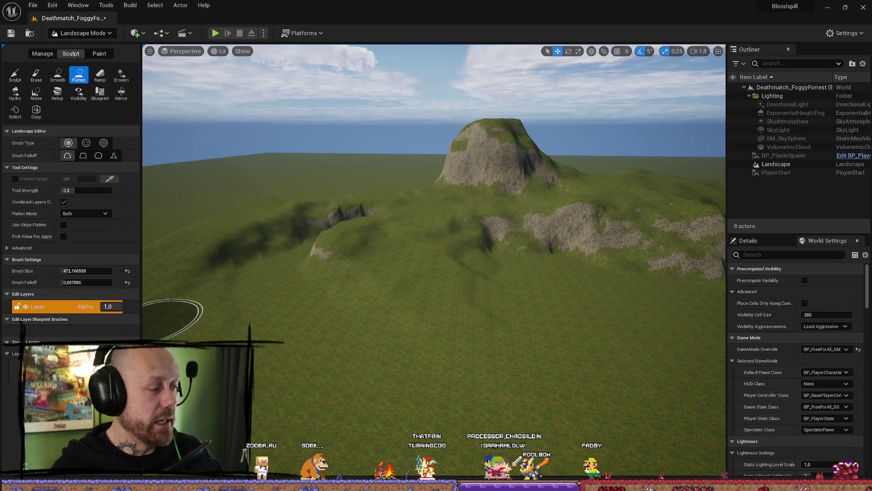
{"action": "mouse_move", "coordinate": [403, 269]}
{"action": "left_mouse_down"}
{"action": "mouse_move", "coordinate": [531, 311]}
{"action": "mouse_move", "coordinate": [654, 195]}
{"action": "mouse_move", "coordinate": [405, 263]}
{"action": "left_mouse_up"}
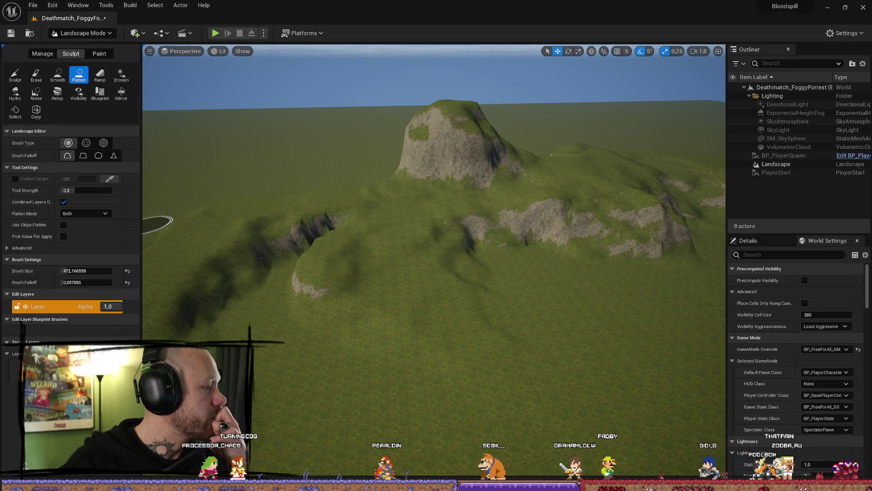
{"action": "scroll", "coordinate": [443, 190], "scroll_direction": "up", "scroll_amount": 5}
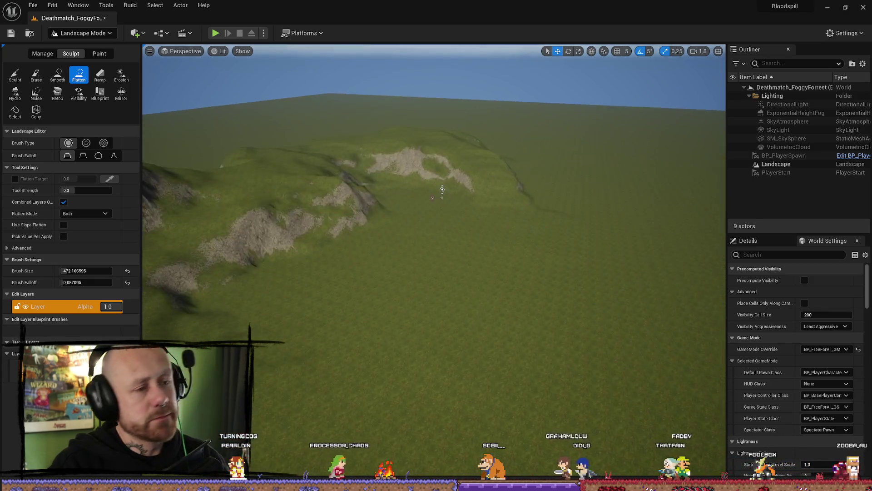
{"action": "scroll", "coordinate": [442, 191], "scroll_direction": "down", "scroll_amount": 5}
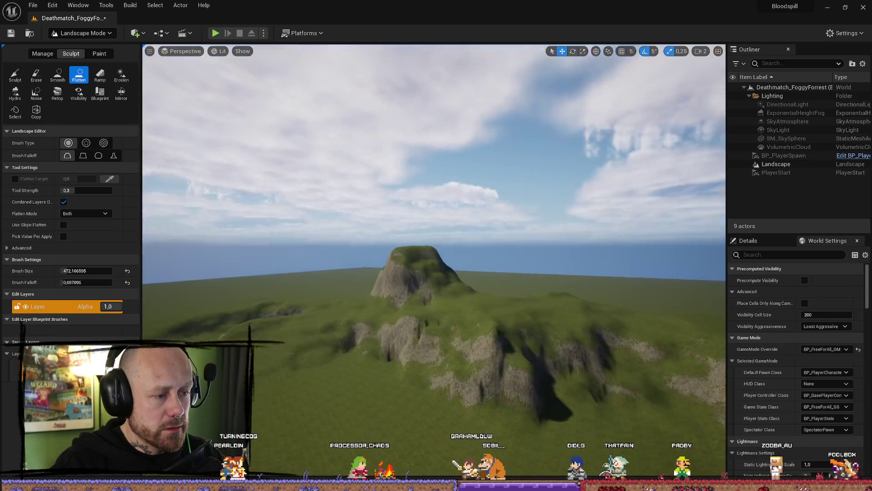
{"action": "scroll", "coordinate": [385, 290], "scroll_direction": "up", "scroll_amount": 5}
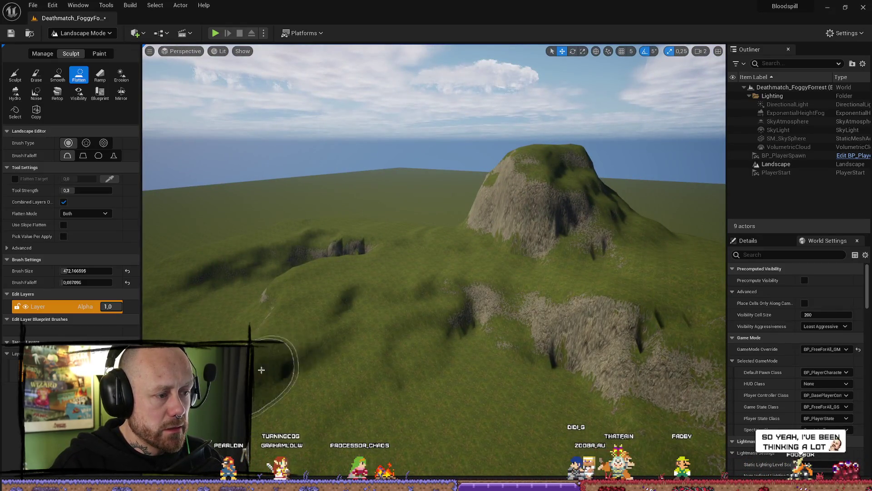
{"action": "scroll", "coordinate": [268, 381], "scroll_direction": "down", "scroll_amount": 2}
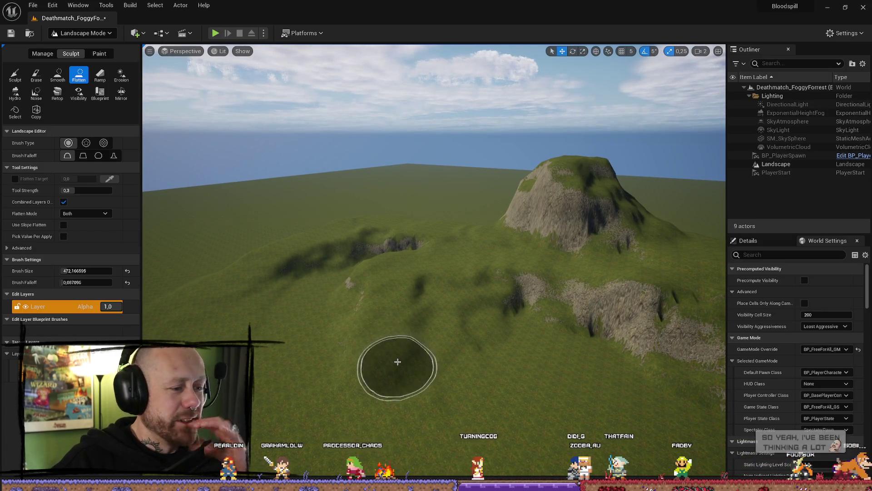
{"action": "mouse_move", "coordinate": [388, 401]}
{"action": "left_mouse_down"}
{"action": "mouse_move", "coordinate": [386, 412]}
{"action": "mouse_move", "coordinate": [455, 409]}
{"action": "mouse_move", "coordinate": [389, 400]}
{"action": "mouse_move", "coordinate": [399, 311]}
{"action": "left_mouse_up"}
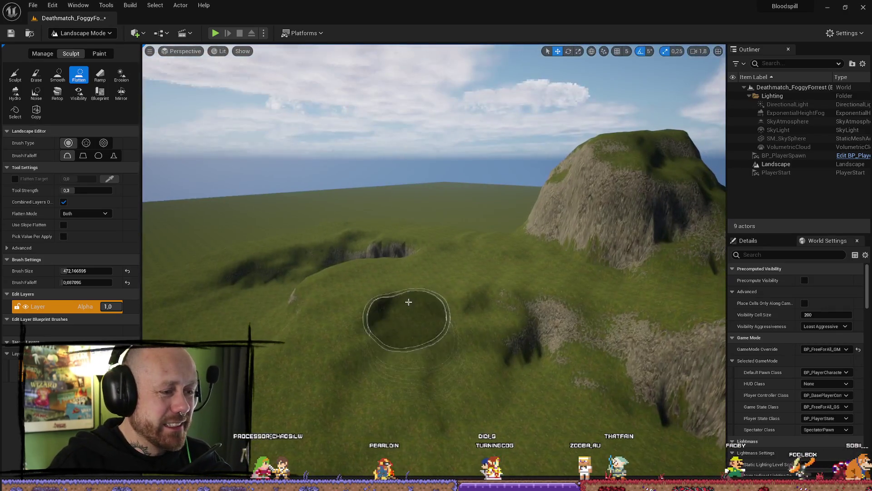
{"action": "mouse_move", "coordinate": [306, 350]}
{"action": "left_mouse_down"}
{"action": "mouse_move", "coordinate": [327, 366]}
{"action": "mouse_move", "coordinate": [354, 318]}
{"action": "mouse_move", "coordinate": [315, 237]}
{"action": "left_mouse_up"}
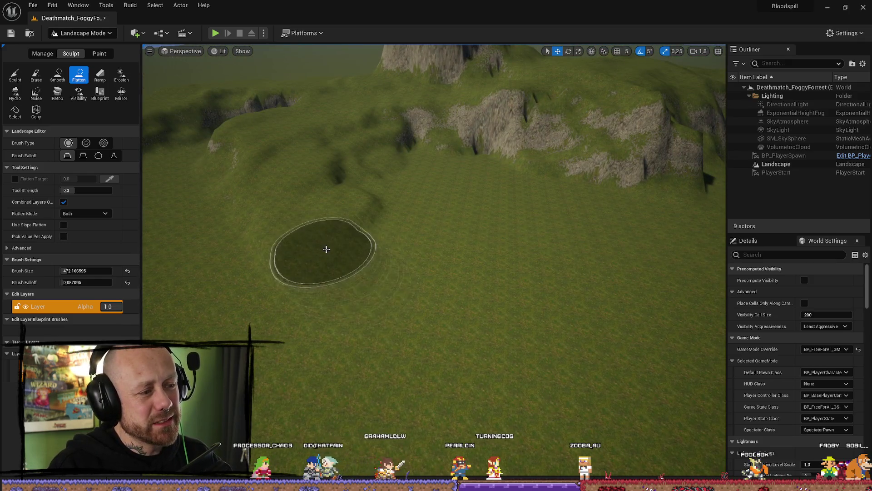
{"action": "left_click_drag", "start_coordinate": [343, 288], "coordinate": [345, 182]}
{"action": "left_click_drag", "start_coordinate": [390, 294], "coordinate": [389, 318]}
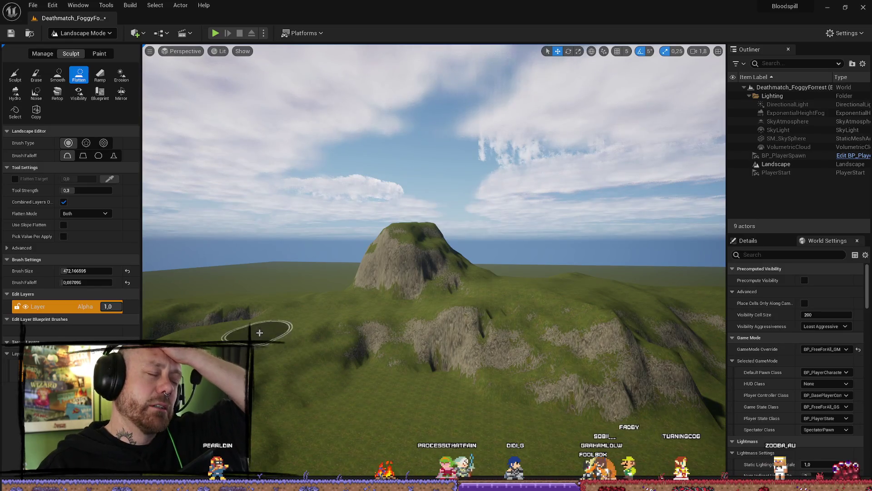
- Turn toward the mountain and flatten over the dark hole beside the gully
{"action": "mouse_move", "coordinate": [313, 336]}
{"action": "left_mouse_down"}
{"action": "mouse_move", "coordinate": [334, 334]}
{"action": "mouse_move", "coordinate": [414, 284]}
{"action": "mouse_move", "coordinate": [405, 292]}
{"action": "left_mouse_up"}
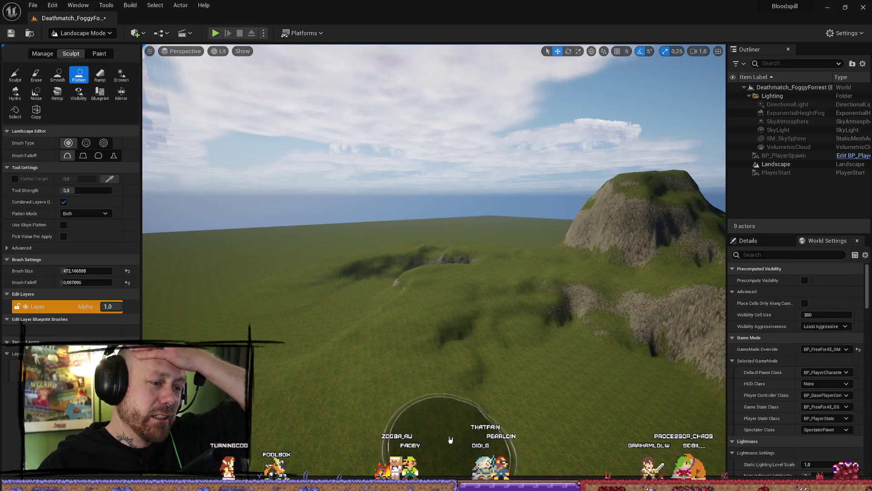
{"action": "left_click_drag", "start_coordinate": [458, 389], "coordinate": [449, 438]}
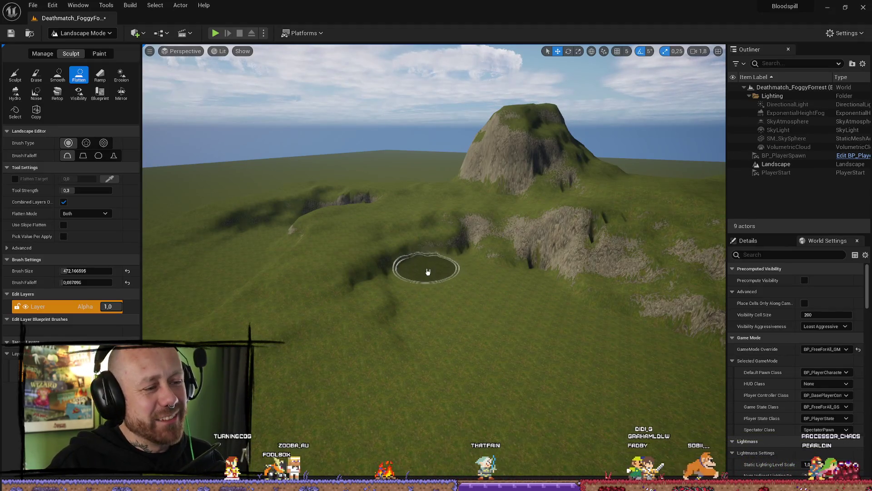
{"action": "scroll", "coordinate": [408, 255], "scroll_direction": "up", "scroll_amount": 2}
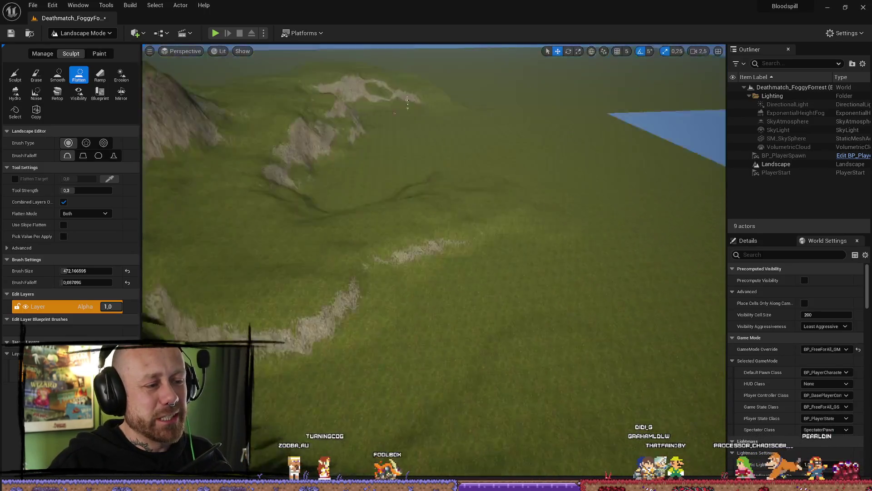
{"action": "mouse_move", "coordinate": [372, 289]}
{"action": "left_mouse_down"}
{"action": "mouse_move", "coordinate": [312, 302]}
{"action": "mouse_move", "coordinate": [459, 352]}
{"action": "mouse_move", "coordinate": [341, 387]}
{"action": "left_mouse_up"}
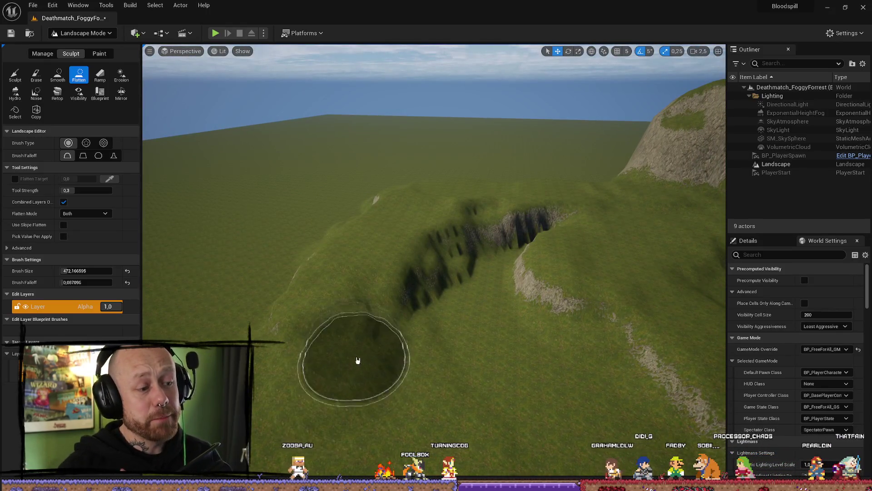
{"action": "scroll", "coordinate": [380, 406], "scroll_direction": "up", "scroll_amount": 3}
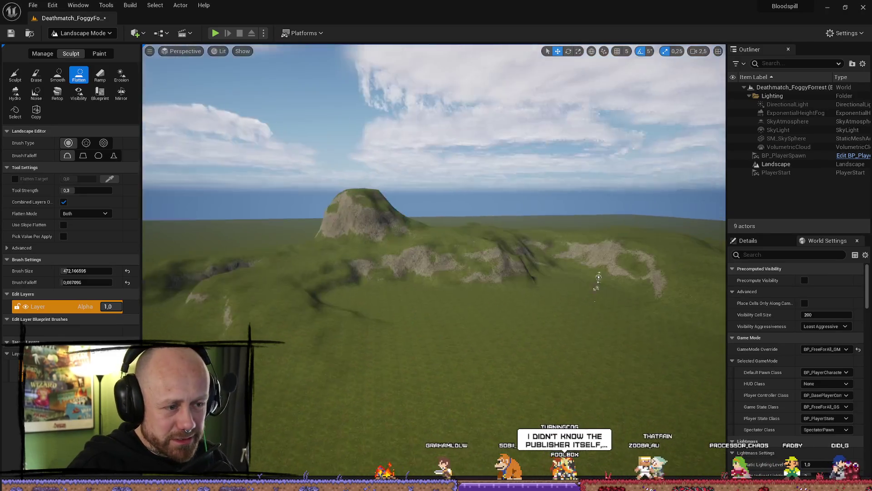
{"action": "scroll", "coordinate": [605, 278], "scroll_direction": "up", "scroll_amount": 1}
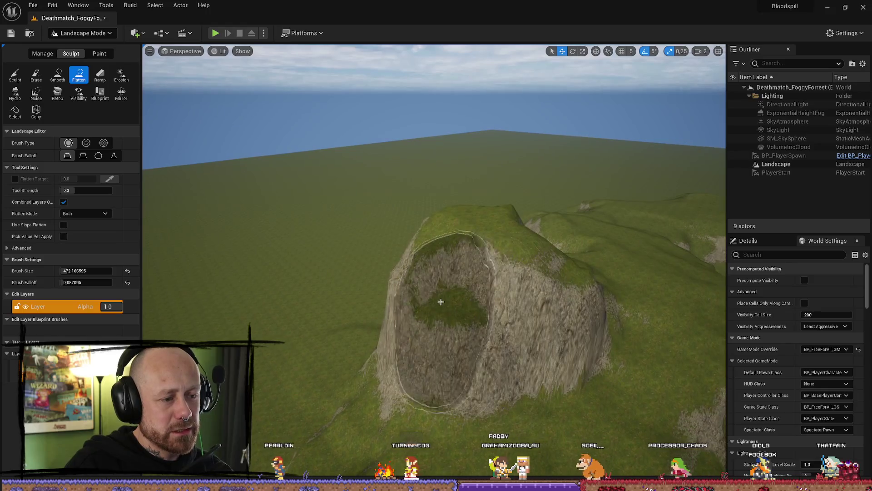
- Sweep the Flatten brush up the rocky hill face, cutting green terraces to the top
{"action": "mouse_move", "coordinate": [395, 368]}
{"action": "left_mouse_down"}
{"action": "mouse_move", "coordinate": [439, 311]}
{"action": "mouse_move", "coordinate": [379, 389]}
{"action": "mouse_move", "coordinate": [415, 370]}
{"action": "mouse_move", "coordinate": [470, 251]}
{"action": "left_mouse_up"}
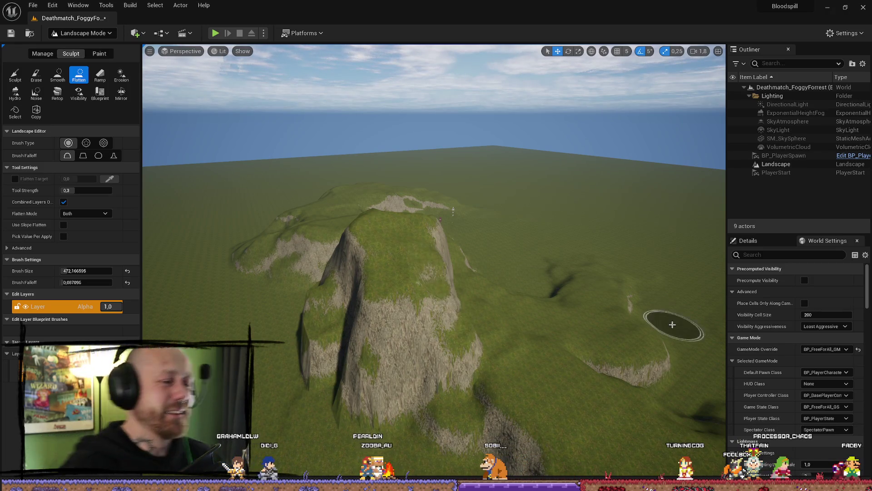
{"action": "scroll", "coordinate": [497, 340], "scroll_direction": "up", "scroll_amount": 5}
{"action": "scroll", "coordinate": [434, 220], "scroll_direction": "down", "scroll_amount": 5}
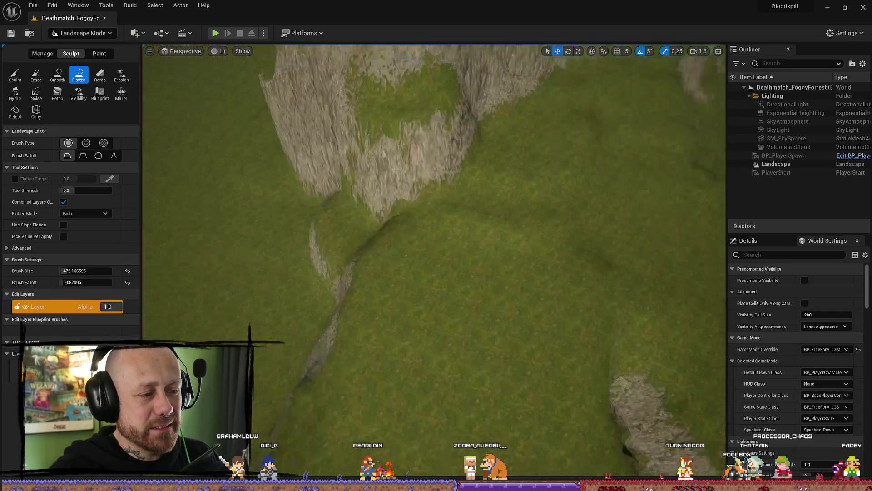
{"action": "scroll", "coordinate": [450, 331], "scroll_direction": "down", "scroll_amount": 2}
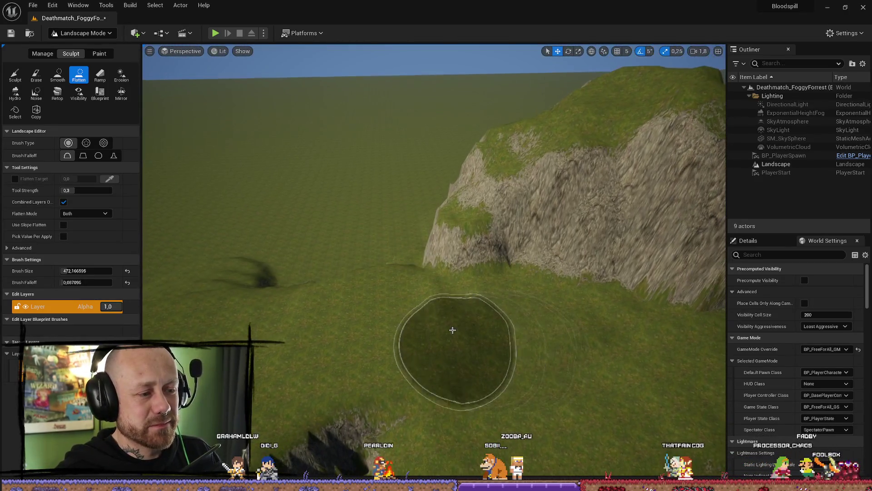
{"action": "scroll", "coordinate": [423, 316], "scroll_direction": "down", "scroll_amount": 5}
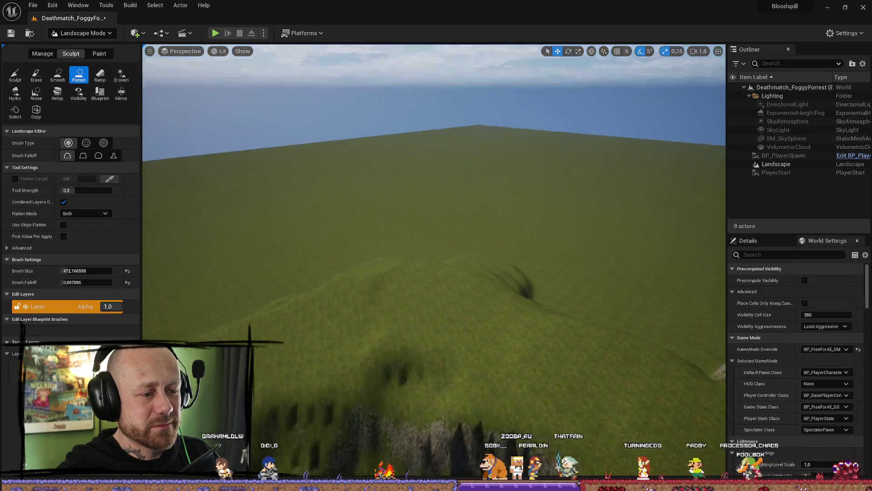
{"action": "scroll", "coordinate": [302, 341], "scroll_direction": "up", "scroll_amount": 3}
{"action": "scroll", "coordinate": [434, 255], "scroll_direction": "down", "scroll_amount": 5}
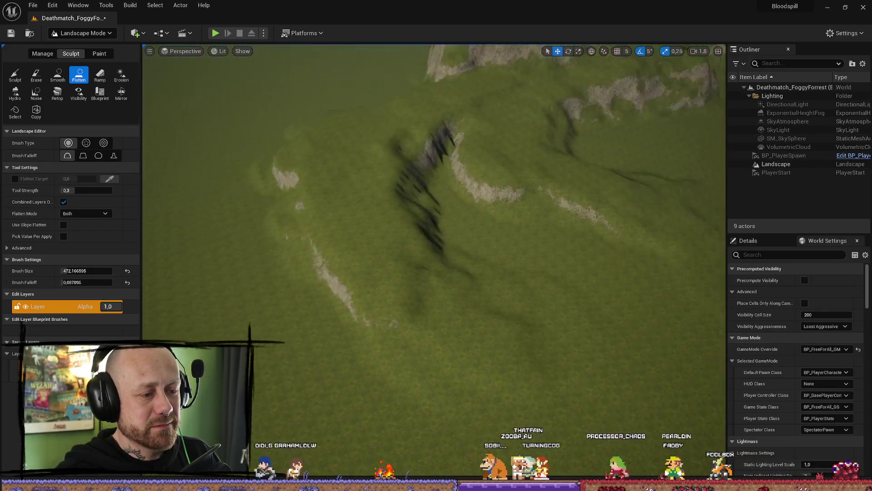
{"action": "scroll", "coordinate": [563, 384], "scroll_direction": "up", "scroll_amount": 2}
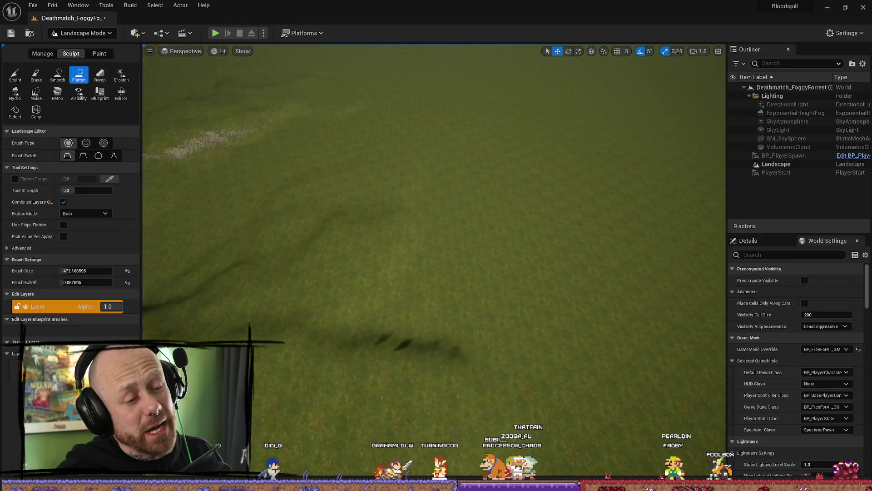
{"action": "scroll", "coordinate": [500, 364], "scroll_direction": "down", "scroll_amount": 4}
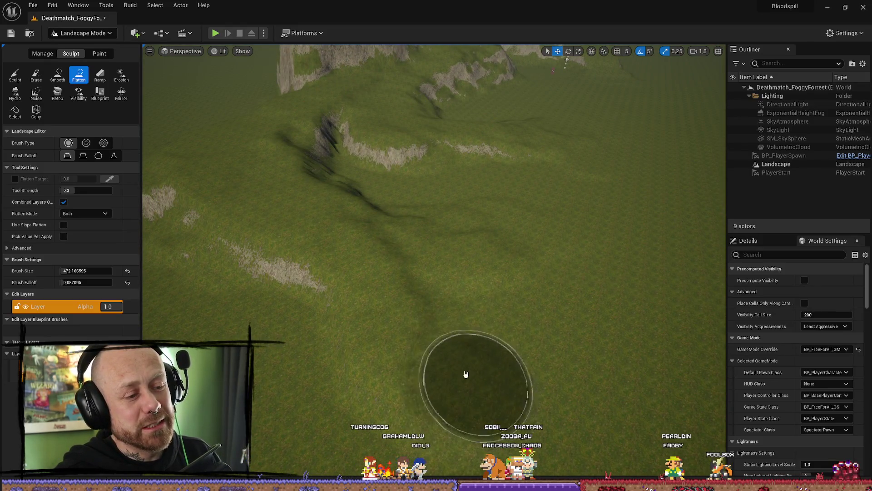
{"action": "left_click_drag", "start_coordinate": [435, 323], "coordinate": [502, 339]}
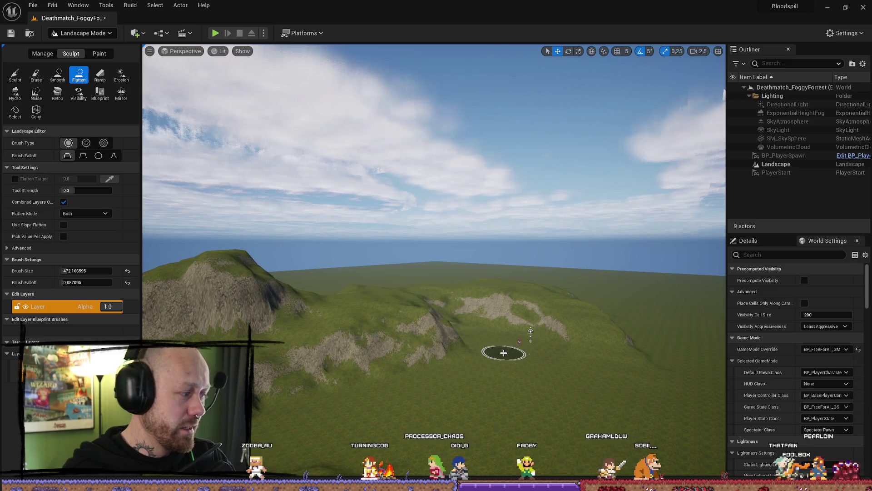
- Fly across the grassy ridge to the distant hill and widen its flat top plateau
{"action": "mouse_move", "coordinate": [513, 338]}
{"action": "left_mouse_down"}
{"action": "mouse_move", "coordinate": [454, 338]}
{"action": "mouse_move", "coordinate": [464, 364]}
{"action": "mouse_move", "coordinate": [448, 273]}
{"action": "left_mouse_up"}
{"action": "mouse_move", "coordinate": [340, 381]}
{"action": "left_mouse_down"}
{"action": "mouse_move", "coordinate": [359, 318]}
{"action": "mouse_move", "coordinate": [569, 152]}
{"action": "mouse_move", "coordinate": [483, 259]}
{"action": "mouse_move", "coordinate": [445, 205]}
{"action": "mouse_move", "coordinate": [378, 306]}
{"action": "mouse_move", "coordinate": [454, 318]}
{"action": "mouse_move", "coordinate": [455, 355]}
{"action": "mouse_move", "coordinate": [480, 370]}
{"action": "mouse_move", "coordinate": [312, 324]}
{"action": "left_mouse_up"}
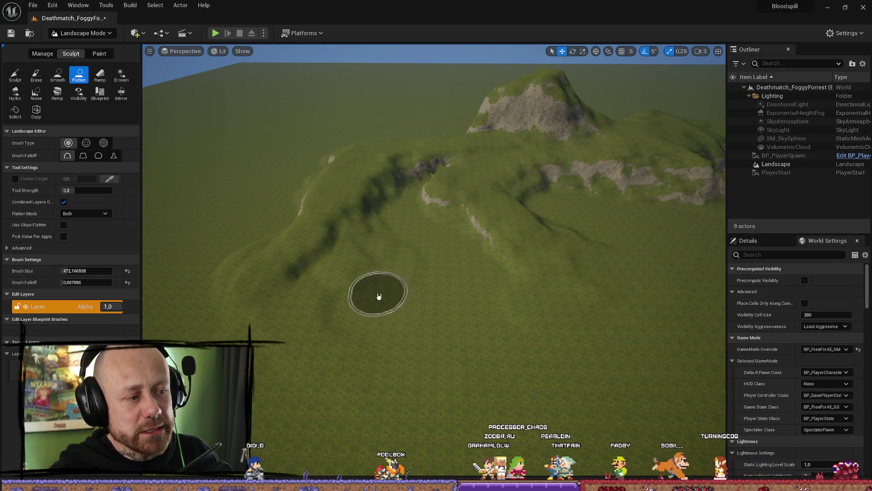
{"action": "left_click_drag", "start_coordinate": [384, 301], "coordinate": [384, 333]}
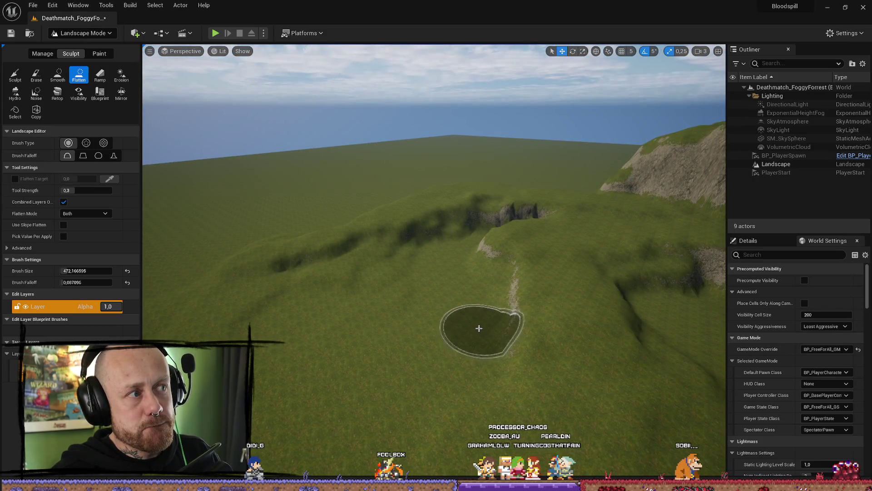
{"action": "mouse_move", "coordinate": [476, 323]}
{"action": "left_mouse_down"}
{"action": "mouse_move", "coordinate": [418, 311]}
{"action": "mouse_move", "coordinate": [419, 266]}
{"action": "left_mouse_up"}
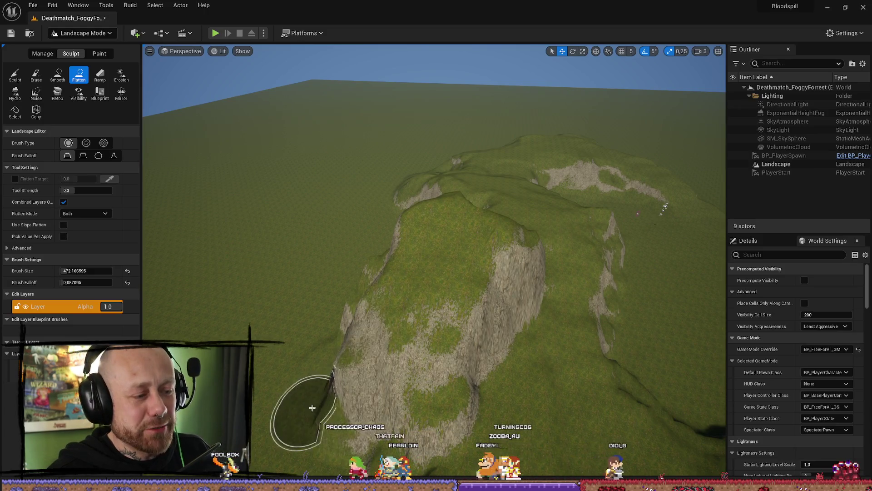
{"action": "left_click_drag", "start_coordinate": [322, 390], "coordinate": [288, 399]}
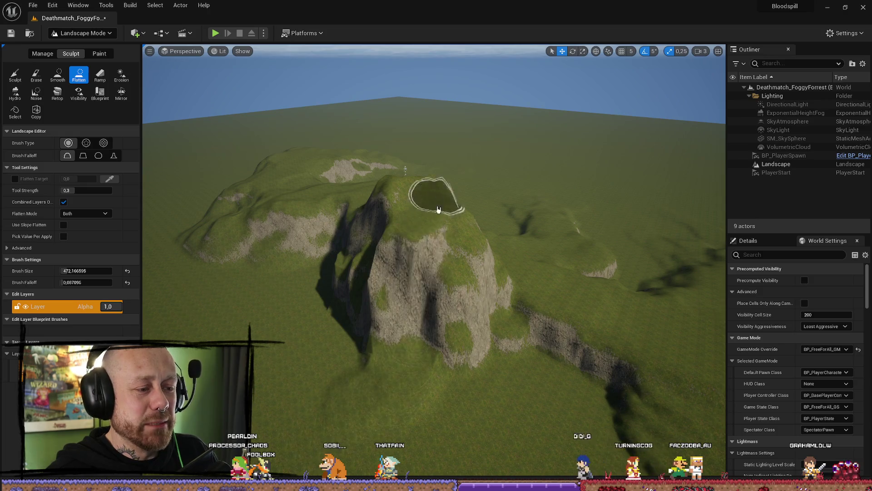
{"action": "mouse_move", "coordinate": [424, 258]}
{"action": "left_mouse_down"}
{"action": "mouse_move", "coordinate": [414, 209]}
{"action": "mouse_move", "coordinate": [413, 237]}
{"action": "mouse_move", "coordinate": [395, 232]}
{"action": "mouse_move", "coordinate": [396, 195]}
{"action": "mouse_move", "coordinate": [395, 227]}
{"action": "mouse_move", "coordinate": [662, 243]}
{"action": "left_mouse_up"}
{"action": "mouse_move", "coordinate": [492, 219]}
{"action": "left_mouse_down"}
{"action": "mouse_move", "coordinate": [467, 208]}
{"action": "mouse_move", "coordinate": [473, 222]}
{"action": "mouse_move", "coordinate": [448, 220]}
{"action": "mouse_move", "coordinate": [476, 200]}
{"action": "mouse_move", "coordinate": [475, 227]}
{"action": "mouse_move", "coordinate": [545, 191]}
{"action": "mouse_move", "coordinate": [585, 213]}
{"action": "left_mouse_up"}
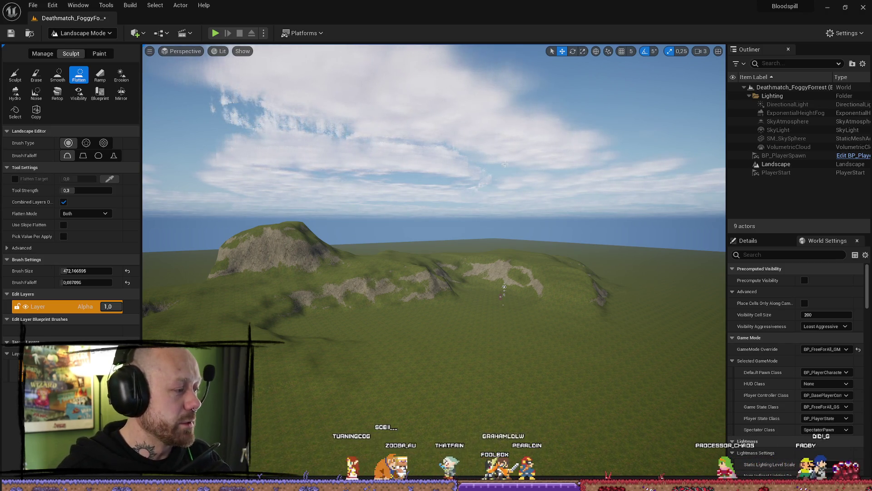
{"action": "left_click", "coordinate": [216, 33]}
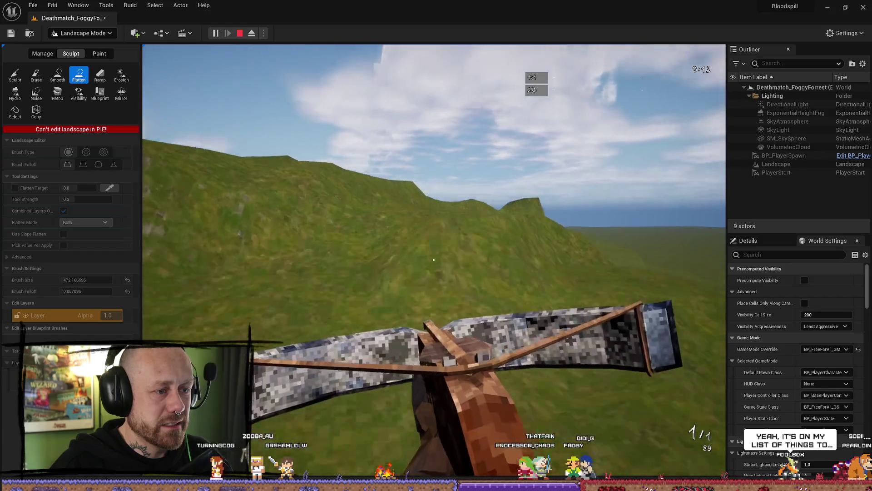
{"action": "key", "text": "shift"}
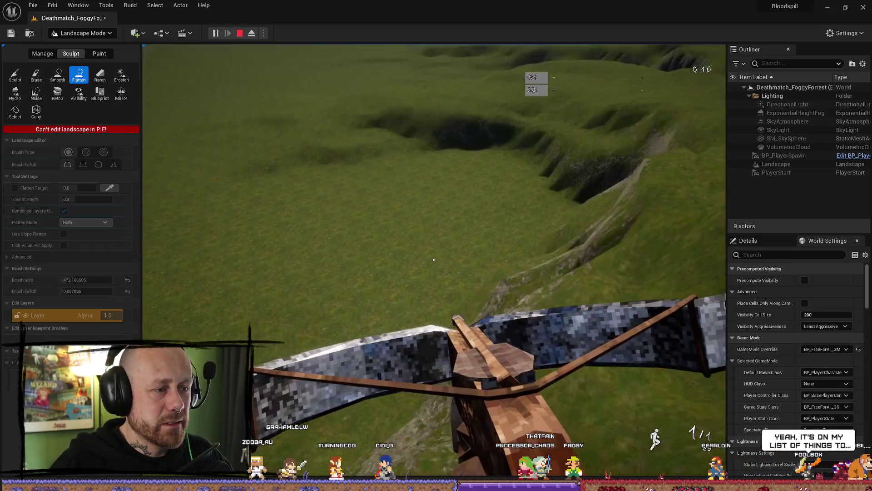
{"action": "mouse_move", "coordinate": [434, 259]}
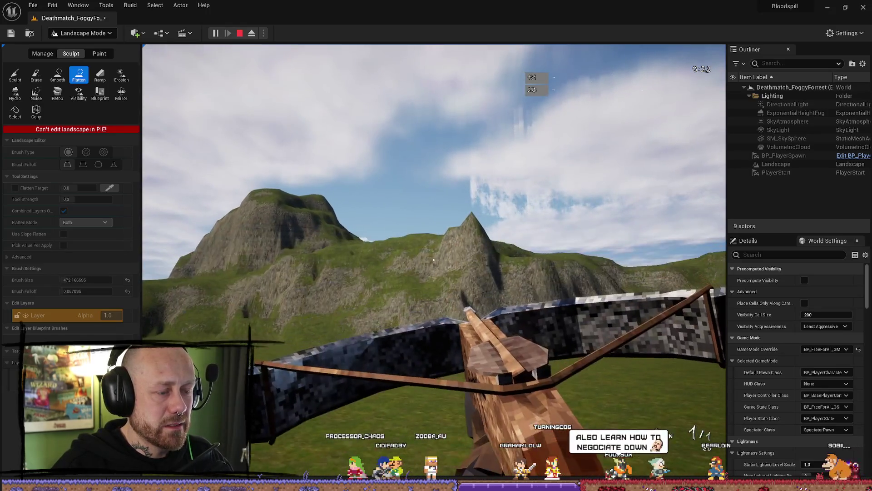
{"action": "key", "text": "Escape"}
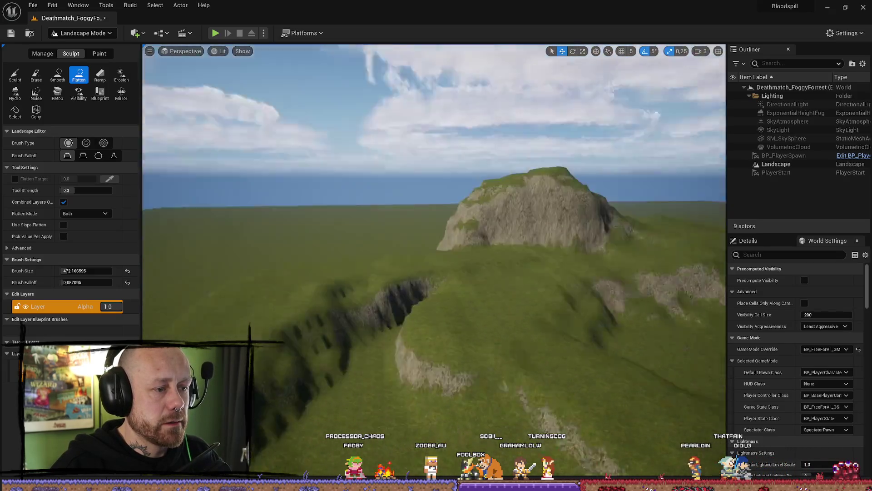
- Frame the whole rocky hill and flatten a small patch of plain below it
{"action": "scroll", "coordinate": [488, 313], "scroll_direction": "up", "scroll_amount": 1}
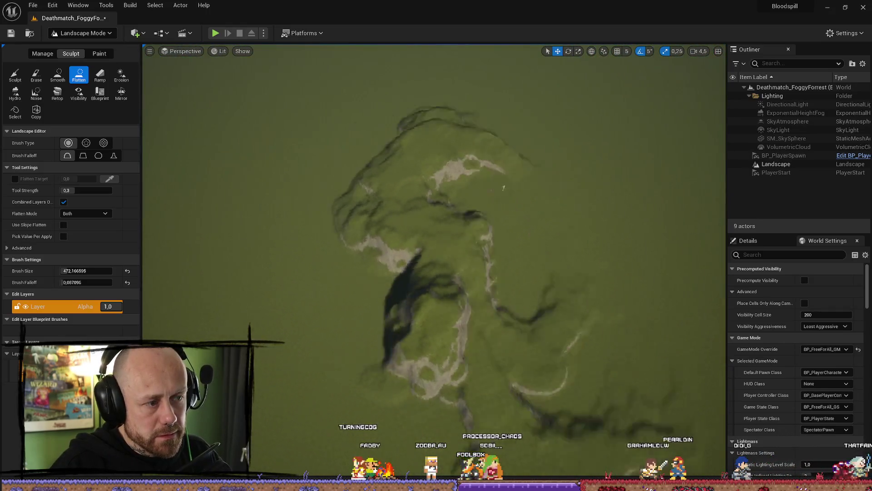
{"action": "mouse_move", "coordinate": [504, 187]}
{"action": "left_mouse_down"}
{"action": "mouse_move", "coordinate": [503, 155]}
{"action": "mouse_move", "coordinate": [495, 152]}
{"action": "mouse_move", "coordinate": [360, 276]}
{"action": "mouse_move", "coordinate": [479, 189]}
{"action": "mouse_move", "coordinate": [551, 76]}
{"action": "mouse_move", "coordinate": [500, 159]}
{"action": "mouse_move", "coordinate": [237, 195]}
{"action": "mouse_move", "coordinate": [224, 302]}
{"action": "mouse_move", "coordinate": [393, 279]}
{"action": "mouse_move", "coordinate": [520, 247]}
{"action": "mouse_move", "coordinate": [432, 335]}
{"action": "mouse_move", "coordinate": [399, 240]}
{"action": "mouse_move", "coordinate": [462, 244]}
{"action": "left_mouse_up"}
{"action": "mouse_move", "coordinate": [526, 226]}
{"action": "left_mouse_down"}
{"action": "mouse_move", "coordinate": [533, 223]}
{"action": "mouse_move", "coordinate": [500, 218]}
{"action": "mouse_move", "coordinate": [477, 236]}
{"action": "mouse_move", "coordinate": [496, 253]}
{"action": "mouse_move", "coordinate": [551, 230]}
{"action": "left_mouse_up"}
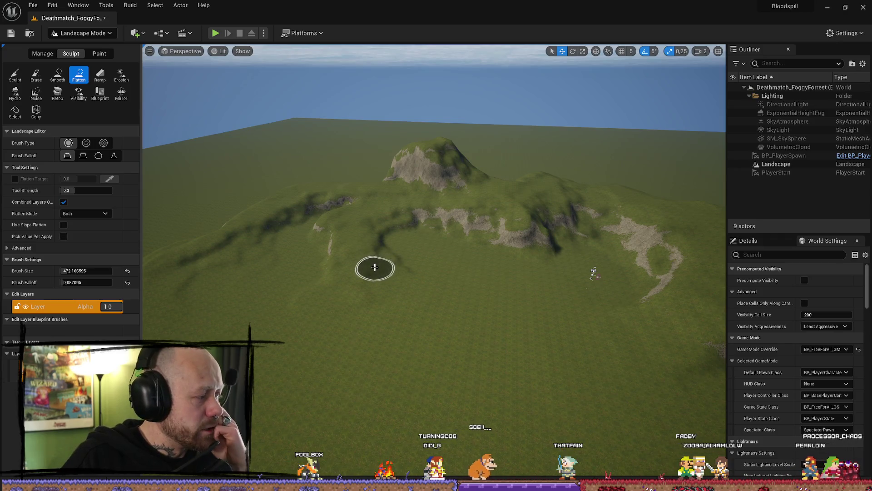
{"action": "mouse_move", "coordinate": [377, 264]}
{"action": "left_mouse_down"}
{"action": "mouse_move", "coordinate": [380, 257]}
{"action": "mouse_move", "coordinate": [355, 263]}
{"action": "left_mouse_up"}
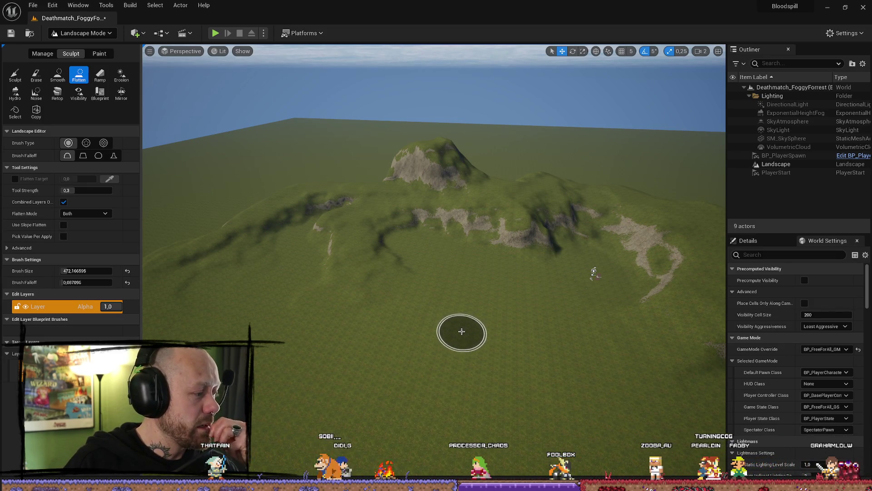
{"action": "right_click", "coordinate": [462, 331]}
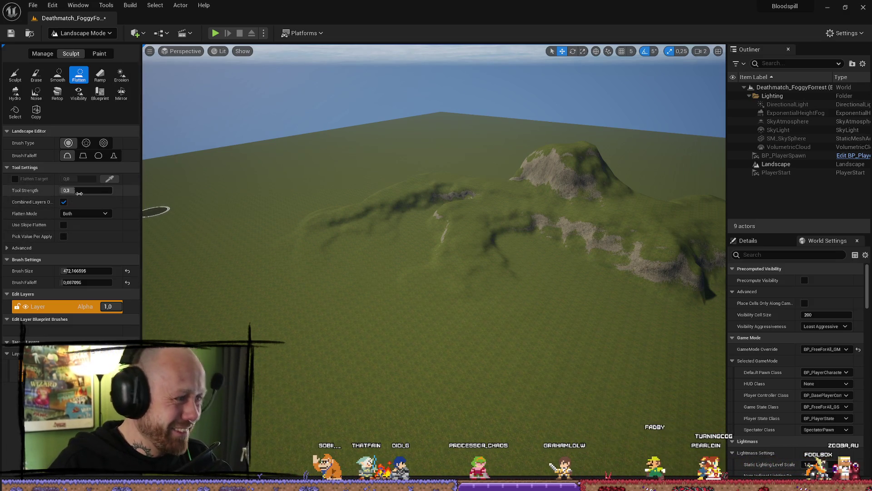
- Switch to Sculpt and enlarge the brush to about 779 with strength about 0.71
{"action": "left_click", "coordinate": [87, 191]}
{"action": "type", "text": "0,5"}
{"action": "key", "text": "Return"}
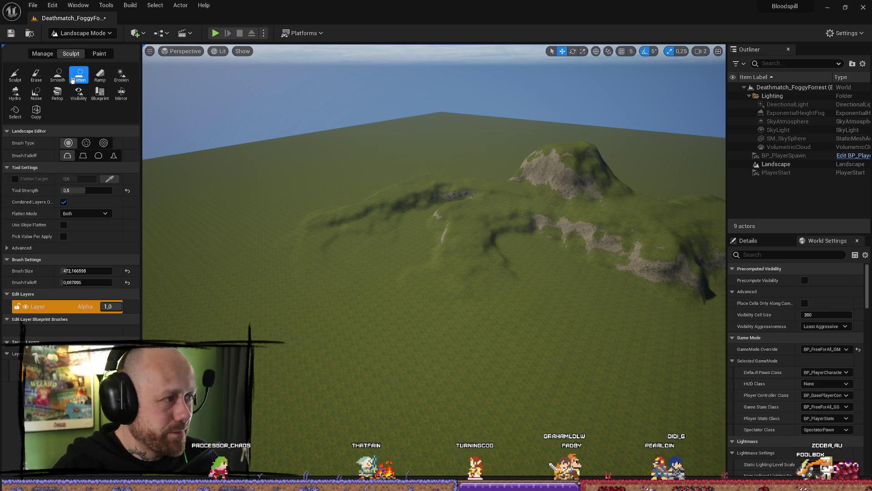
{"action": "left_click", "coordinate": [15, 74]}
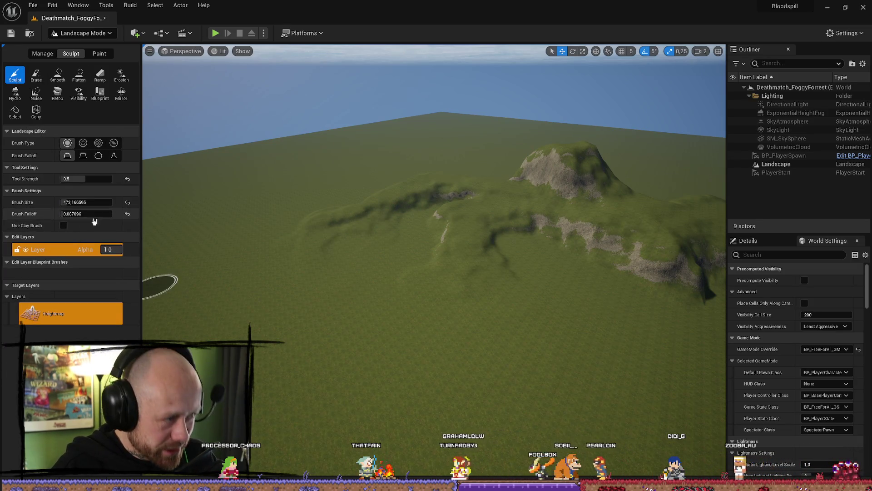
{"action": "left_click_drag", "start_coordinate": [86, 179], "coordinate": [91, 178]}
{"action": "left_click_drag", "start_coordinate": [73, 203], "coordinate": [86, 202]}
{"action": "mouse_move", "coordinate": [263, 288]}
{"action": "left_mouse_down"}
{"action": "mouse_move", "coordinate": [253, 292]}
{"action": "mouse_move", "coordinate": [370, 390]}
{"action": "mouse_move", "coordinate": [270, 326]}
{"action": "mouse_move", "coordinate": [361, 399]}
{"action": "left_mouse_up"}
{"action": "left_click_drag", "start_coordinate": [94, 179], "coordinate": [96, 178]}
- Carve a deep trough across the ridge and raise a long ridge beside the canyon
{"action": "mouse_move", "coordinate": [228, 269]}
{"action": "left_mouse_down"}
{"action": "mouse_move", "coordinate": [370, 360]}
{"action": "mouse_move", "coordinate": [366, 404]}
{"action": "mouse_move", "coordinate": [290, 372]}
{"action": "mouse_move", "coordinate": [272, 345]}
{"action": "mouse_move", "coordinate": [227, 318]}
{"action": "mouse_move", "coordinate": [255, 318]}
{"action": "mouse_move", "coordinate": [325, 377]}
{"action": "left_mouse_up"}
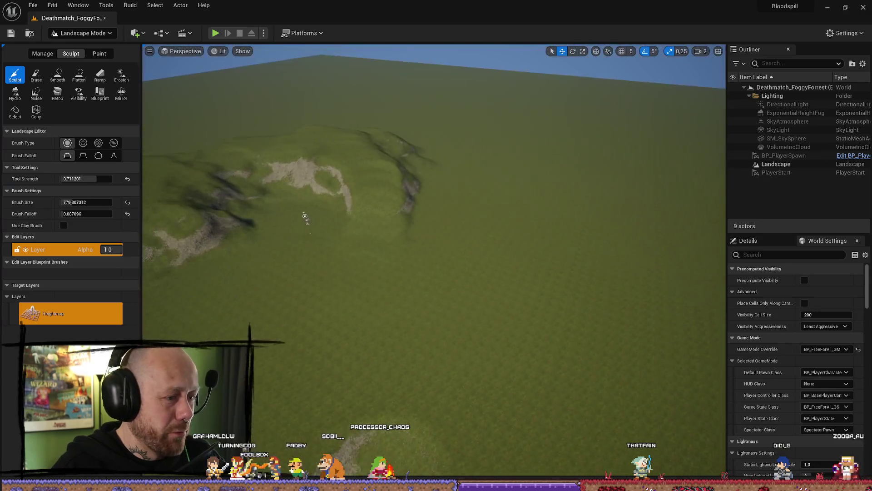
{"action": "mouse_move", "coordinate": [471, 224]}
{"action": "left_mouse_down"}
{"action": "mouse_move", "coordinate": [474, 369]}
{"action": "mouse_move", "coordinate": [472, 211]}
{"action": "mouse_move", "coordinate": [470, 287]}
{"action": "mouse_move", "coordinate": [470, 254]}
{"action": "mouse_move", "coordinate": [501, 365]}
{"action": "mouse_move", "coordinate": [501, 255]}
{"action": "mouse_move", "coordinate": [491, 432]}
{"action": "mouse_move", "coordinate": [486, 272]}
{"action": "mouse_move", "coordinate": [503, 341]}
{"action": "mouse_move", "coordinate": [439, 372]}
{"action": "mouse_move", "coordinate": [413, 335]}
{"action": "mouse_move", "coordinate": [275, 226]}
{"action": "mouse_move", "coordinate": [263, 200]}
{"action": "mouse_move", "coordinate": [293, 302]}
{"action": "mouse_move", "coordinate": [290, 267]}
{"action": "mouse_move", "coordinate": [399, 370]}
{"action": "mouse_move", "coordinate": [341, 292]}
{"action": "mouse_move", "coordinate": [306, 278]}
{"action": "mouse_move", "coordinate": [423, 373]}
{"action": "mouse_move", "coordinate": [413, 360]}
{"action": "mouse_move", "coordinate": [340, 354]}
{"action": "mouse_move", "coordinate": [290, 331]}
{"action": "mouse_move", "coordinate": [277, 375]}
{"action": "mouse_move", "coordinate": [254, 363]}
{"action": "mouse_move", "coordinate": [214, 300]}
{"action": "mouse_move", "coordinate": [286, 357]}
{"action": "mouse_move", "coordinate": [352, 372]}
{"action": "left_mouse_up"}
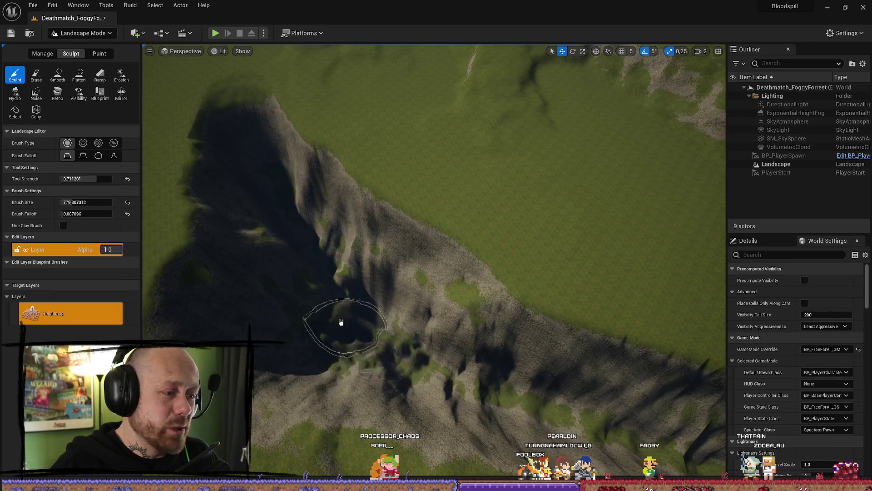
{"action": "scroll", "coordinate": [391, 377], "scroll_direction": "up", "scroll_amount": 5}
{"action": "scroll", "coordinate": [334, 335], "scroll_direction": "down", "scroll_amount": 3}
{"action": "mouse_move", "coordinate": [335, 335]}
{"action": "left_mouse_down"}
{"action": "mouse_move", "coordinate": [487, 350]}
{"action": "mouse_move", "coordinate": [356, 152]}
{"action": "mouse_move", "coordinate": [419, 236]}
{"action": "mouse_move", "coordinate": [360, 243]}
{"action": "mouse_move", "coordinate": [396, 247]}
{"action": "mouse_move", "coordinate": [461, 307]}
{"action": "mouse_move", "coordinate": [448, 321]}
{"action": "mouse_move", "coordinate": [389, 331]}
{"action": "mouse_move", "coordinate": [462, 302]}
{"action": "mouse_move", "coordinate": [374, 332]}
{"action": "mouse_move", "coordinate": [399, 359]}
{"action": "mouse_move", "coordinate": [409, 332]}
{"action": "mouse_move", "coordinate": [279, 378]}
{"action": "mouse_move", "coordinate": [302, 354]}
{"action": "mouse_move", "coordinate": [365, 326]}
{"action": "mouse_move", "coordinate": [316, 301]}
{"action": "mouse_move", "coordinate": [353, 293]}
{"action": "mouse_move", "coordinate": [479, 309]}
{"action": "mouse_move", "coordinate": [555, 366]}
{"action": "mouse_move", "coordinate": [488, 337]}
{"action": "mouse_move", "coordinate": [451, 241]}
{"action": "mouse_move", "coordinate": [520, 284]}
{"action": "mouse_move", "coordinate": [499, 308]}
{"action": "mouse_move", "coordinate": [526, 311]}
{"action": "mouse_move", "coordinate": [633, 369]}
{"action": "left_mouse_up"}
{"action": "scroll", "coordinate": [182, 254], "scroll_direction": "up", "scroll_amount": 5}
{"action": "scroll", "coordinate": [610, 311], "scroll_direction": "up", "scroll_amount": 2}
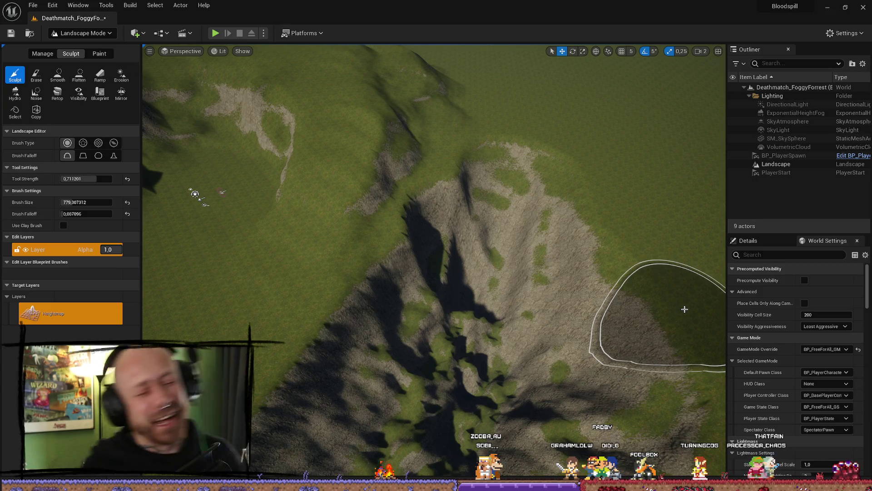
{"action": "mouse_move", "coordinate": [647, 252]}
{"action": "left_mouse_down"}
{"action": "mouse_move", "coordinate": [530, 282]}
{"action": "mouse_move", "coordinate": [530, 315]}
{"action": "mouse_move", "coordinate": [556, 323]}
{"action": "mouse_move", "coordinate": [559, 247]}
{"action": "mouse_move", "coordinate": [570, 224]}
{"action": "mouse_move", "coordinate": [610, 396]}
{"action": "mouse_move", "coordinate": [605, 412]}
{"action": "mouse_move", "coordinate": [595, 386]}
{"action": "left_mouse_up"}
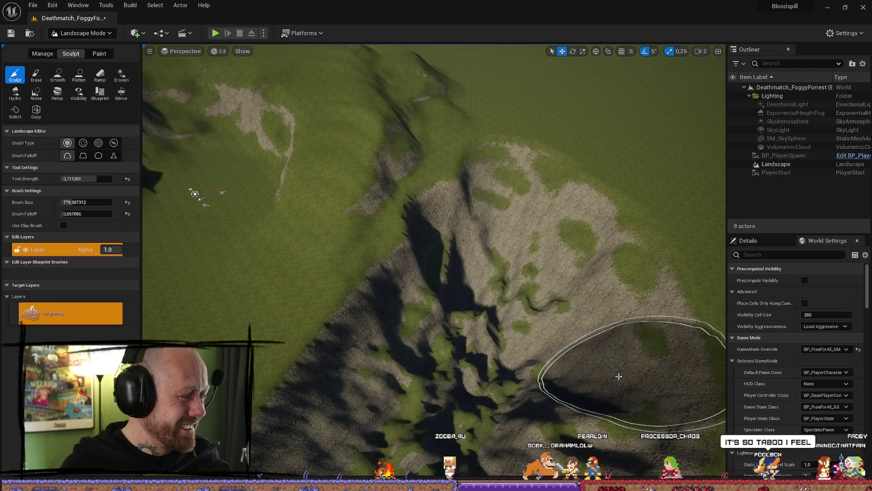
{"action": "left_click_drag", "start_coordinate": [619, 381], "coordinate": [495, 327]}
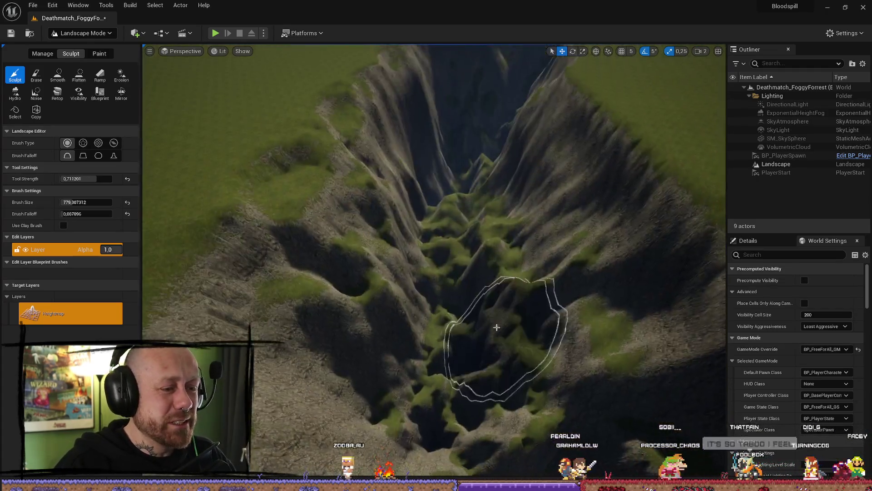
{"action": "left_click", "coordinate": [79, 77]}
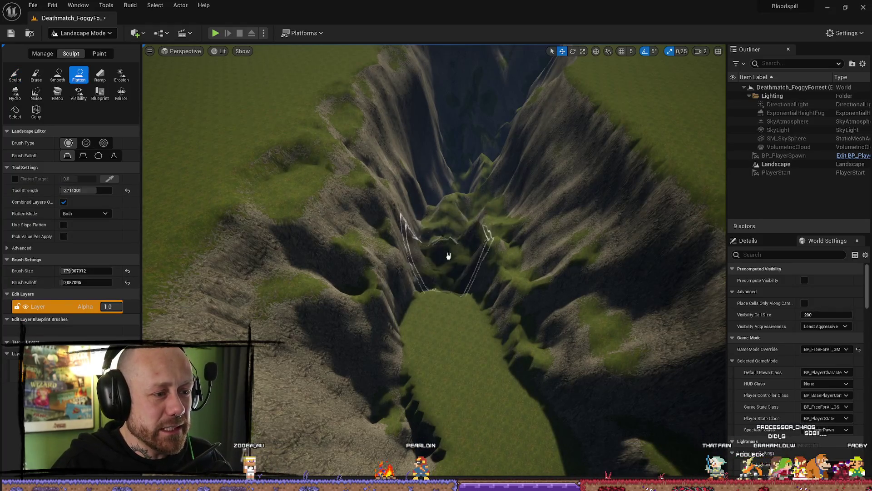
- Fly into the canyon and level the ridges to the left and lower right
{"action": "mouse_move", "coordinate": [443, 213]}
{"action": "left_mouse_down"}
{"action": "mouse_move", "coordinate": [403, 279]}
{"action": "mouse_move", "coordinate": [448, 290]}
{"action": "mouse_move", "coordinate": [430, 353]}
{"action": "mouse_move", "coordinate": [475, 304]}
{"action": "mouse_move", "coordinate": [448, 370]}
{"action": "mouse_move", "coordinate": [288, 210]}
{"action": "mouse_move", "coordinate": [374, 331]}
{"action": "mouse_move", "coordinate": [373, 270]}
{"action": "mouse_move", "coordinate": [388, 253]}
{"action": "mouse_move", "coordinate": [386, 376]}
{"action": "mouse_move", "coordinate": [552, 366]}
{"action": "mouse_move", "coordinate": [558, 305]}
{"action": "left_mouse_up"}
{"action": "mouse_move", "coordinate": [477, 339]}
{"action": "left_mouse_down"}
{"action": "mouse_move", "coordinate": [637, 245]}
{"action": "mouse_move", "coordinate": [581, 261]}
{"action": "left_mouse_up"}
{"action": "mouse_move", "coordinate": [496, 313]}
{"action": "left_mouse_down"}
{"action": "mouse_move", "coordinate": [505, 286]}
{"action": "mouse_move", "coordinate": [393, 207]}
{"action": "mouse_move", "coordinate": [461, 226]}
{"action": "mouse_move", "coordinate": [483, 244]}
{"action": "mouse_move", "coordinate": [370, 169]}
{"action": "mouse_move", "coordinate": [392, 138]}
{"action": "mouse_move", "coordinate": [413, 206]}
{"action": "mouse_move", "coordinate": [410, 331]}
{"action": "left_mouse_up"}
{"action": "mouse_move", "coordinate": [356, 242]}
{"action": "left_mouse_down"}
{"action": "mouse_move", "coordinate": [343, 226]}
{"action": "mouse_move", "coordinate": [349, 196]}
{"action": "left_mouse_up"}
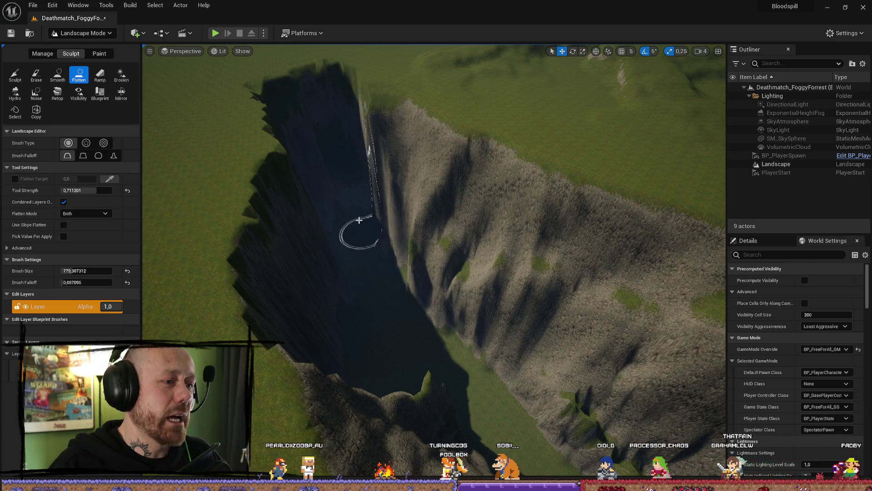
{"action": "mouse_move", "coordinate": [366, 250]}
{"action": "left_mouse_down"}
{"action": "mouse_move", "coordinate": [391, 237]}
{"action": "mouse_move", "coordinate": [399, 200]}
{"action": "mouse_move", "coordinate": [541, 347]}
{"action": "left_mouse_up"}
{"action": "mouse_move", "coordinate": [468, 322]}
{"action": "left_mouse_down"}
{"action": "mouse_move", "coordinate": [448, 300]}
{"action": "mouse_move", "coordinate": [361, 272]}
{"action": "mouse_move", "coordinate": [335, 296]}
{"action": "mouse_move", "coordinate": [266, 309]}
{"action": "mouse_move", "coordinate": [277, 358]}
{"action": "left_mouse_up"}
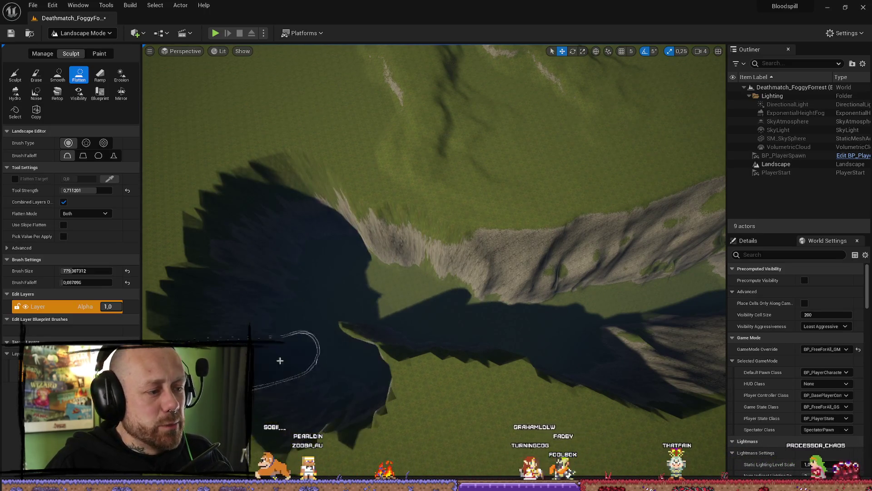
{"action": "left_click_drag", "start_coordinate": [361, 354], "coordinate": [374, 344]}
{"action": "mouse_move", "coordinate": [475, 376]}
{"action": "left_mouse_down"}
{"action": "mouse_move", "coordinate": [607, 400]}
{"action": "mouse_move", "coordinate": [482, 405]}
{"action": "mouse_move", "coordinate": [486, 356]}
{"action": "mouse_move", "coordinate": [476, 405]}
{"action": "mouse_move", "coordinate": [499, 385]}
{"action": "left_mouse_up"}
- Widen the levelled area up the ridge and turn the cliff face into grassy ground
{"action": "mouse_move", "coordinate": [477, 281]}
{"action": "left_mouse_down"}
{"action": "mouse_move", "coordinate": [492, 218]}
{"action": "mouse_move", "coordinate": [487, 165]}
{"action": "mouse_move", "coordinate": [500, 140]}
{"action": "left_mouse_up"}
{"action": "mouse_move", "coordinate": [481, 226]}
{"action": "left_mouse_down"}
{"action": "mouse_move", "coordinate": [459, 87]}
{"action": "mouse_move", "coordinate": [518, 148]}
{"action": "mouse_move", "coordinate": [476, 200]}
{"action": "mouse_move", "coordinate": [171, 317]}
{"action": "mouse_move", "coordinate": [318, 295]}
{"action": "mouse_move", "coordinate": [458, 292]}
{"action": "mouse_move", "coordinate": [380, 272]}
{"action": "mouse_move", "coordinate": [404, 227]}
{"action": "mouse_move", "coordinate": [473, 292]}
{"action": "mouse_move", "coordinate": [391, 162]}
{"action": "mouse_move", "coordinate": [382, 200]}
{"action": "mouse_move", "coordinate": [590, 327]}
{"action": "mouse_move", "coordinate": [510, 219]}
{"action": "mouse_move", "coordinate": [552, 245]}
{"action": "mouse_move", "coordinate": [489, 150]}
{"action": "mouse_move", "coordinate": [559, 205]}
{"action": "mouse_move", "coordinate": [558, 214]}
{"action": "left_mouse_up"}
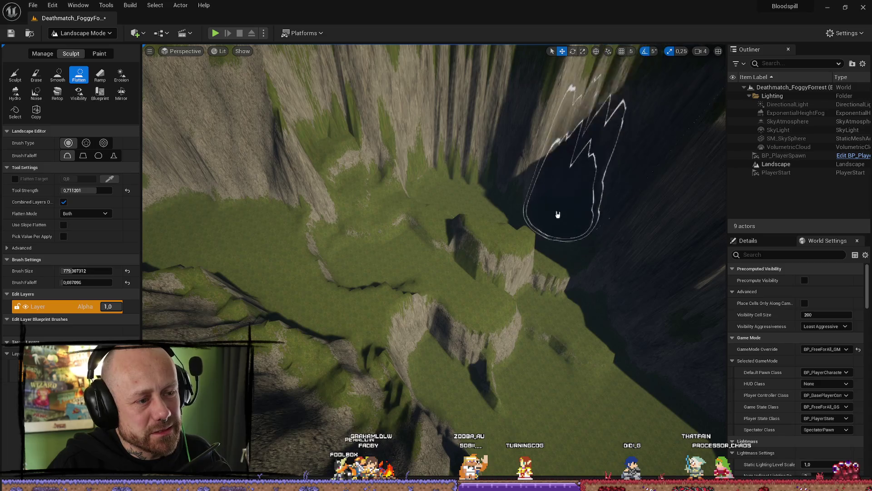
{"action": "mouse_move", "coordinate": [342, 172]}
{"action": "left_mouse_down"}
{"action": "mouse_move", "coordinate": [291, 163]}
{"action": "mouse_move", "coordinate": [405, 209]}
{"action": "left_mouse_up"}
{"action": "left_click_drag", "start_coordinate": [402, 174], "coordinate": [478, 250]}
{"action": "left_click_drag", "start_coordinate": [406, 162], "coordinate": [583, 269]}
{"action": "mouse_move", "coordinate": [489, 220]}
{"action": "left_mouse_down"}
{"action": "mouse_move", "coordinate": [488, 173]}
{"action": "mouse_move", "coordinate": [509, 168]}
{"action": "mouse_move", "coordinate": [541, 182]}
{"action": "left_mouse_up"}
{"action": "mouse_move", "coordinate": [434, 205]}
{"action": "left_mouse_down"}
{"action": "mouse_move", "coordinate": [434, 236]}
{"action": "mouse_move", "coordinate": [434, 182]}
{"action": "mouse_move", "coordinate": [440, 191]}
{"action": "left_mouse_up"}
{"action": "mouse_move", "coordinate": [434, 228]}
{"action": "left_mouse_down"}
{"action": "mouse_move", "coordinate": [395, 218]}
{"action": "mouse_move", "coordinate": [372, 195]}
{"action": "mouse_move", "coordinate": [400, 214]}
{"action": "mouse_move", "coordinate": [363, 211]}
{"action": "mouse_move", "coordinate": [364, 200]}
{"action": "mouse_move", "coordinate": [368, 214]}
{"action": "mouse_move", "coordinate": [406, 217]}
{"action": "mouse_move", "coordinate": [408, 200]}
{"action": "mouse_move", "coordinate": [411, 228]}
{"action": "mouse_move", "coordinate": [487, 214]}
{"action": "left_mouse_up"}
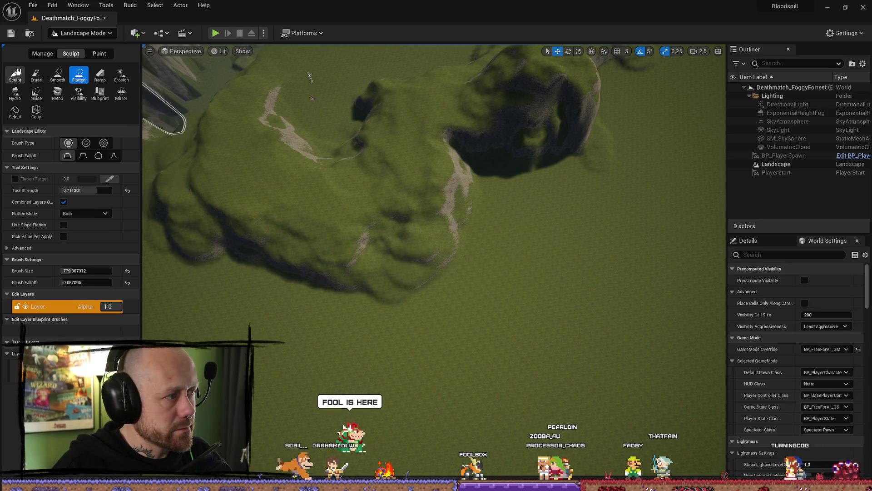
- With the Sculpt tool, raise a ridge from the hill down toward the lower-left plain
{"action": "left_click", "coordinate": [21, 72]}
{"action": "left_click_drag", "start_coordinate": [501, 207], "coordinate": [486, 278]}
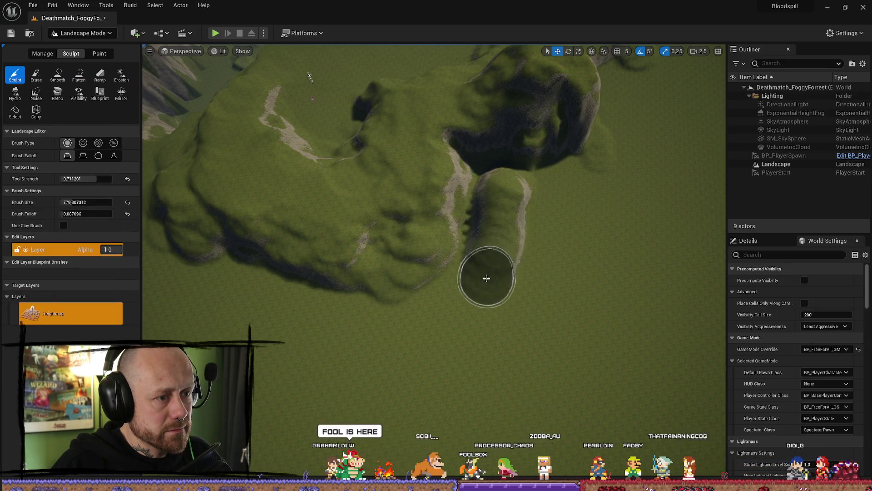
{"action": "mouse_move", "coordinate": [491, 231]}
{"action": "left_mouse_down"}
{"action": "mouse_move", "coordinate": [493, 271]}
{"action": "mouse_move", "coordinate": [453, 312]}
{"action": "mouse_move", "coordinate": [470, 287]}
{"action": "mouse_move", "coordinate": [408, 312]}
{"action": "mouse_move", "coordinate": [399, 327]}
{"action": "mouse_move", "coordinate": [411, 327]}
{"action": "mouse_move", "coordinate": [254, 310]}
{"action": "mouse_move", "coordinate": [234, 296]}
{"action": "mouse_move", "coordinate": [227, 305]}
{"action": "left_mouse_up"}
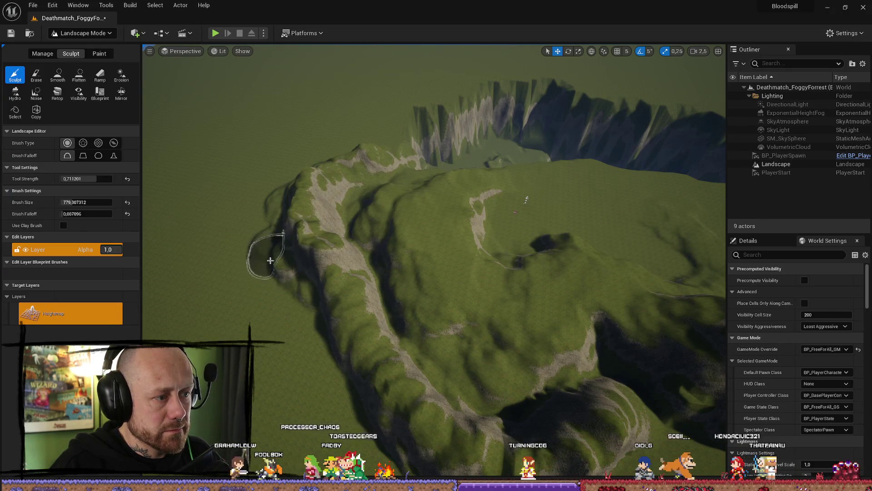
{"action": "left_click_drag", "start_coordinate": [341, 400], "coordinate": [293, 336]}
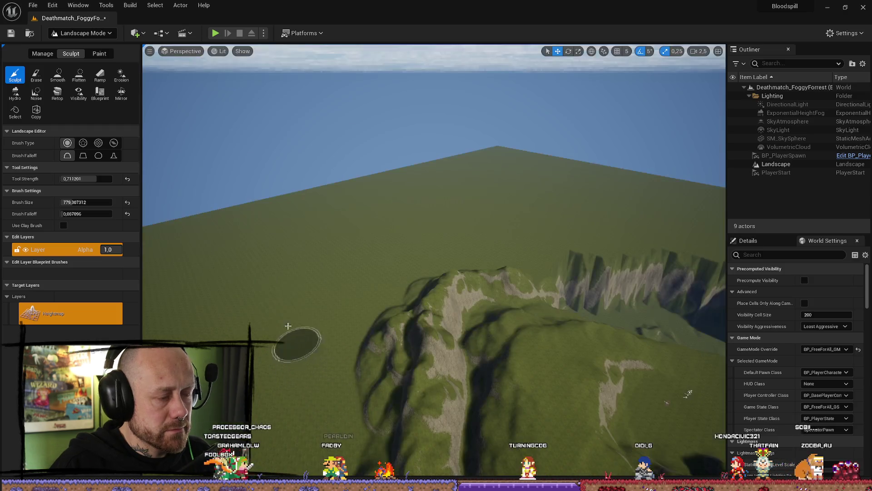
- Switch to Flatten and level the ridge edge into a sharper cliff
{"action": "left_click", "coordinate": [78, 75]}
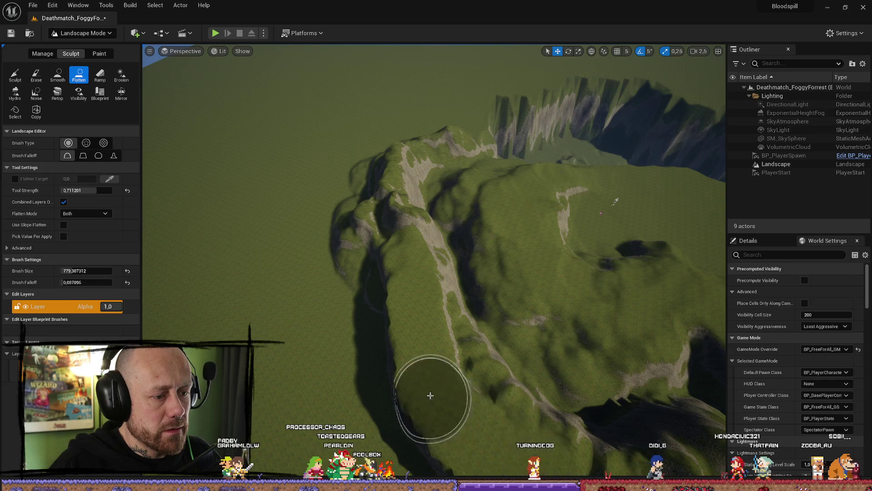
{"action": "left_click_drag", "start_coordinate": [425, 389], "coordinate": [399, 369]}
{"action": "left_click_drag", "start_coordinate": [470, 281], "coordinate": [482, 196]}
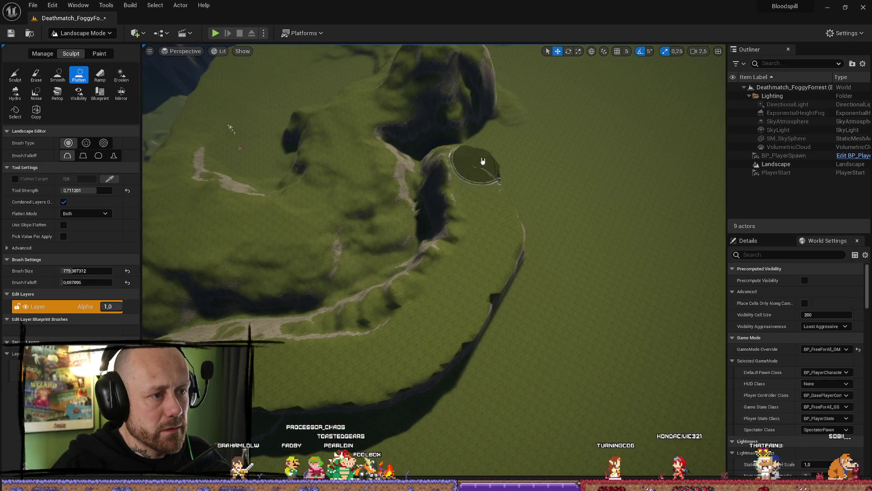
{"action": "scroll", "coordinate": [483, 161], "scroll_direction": "down", "scroll_amount": 3}
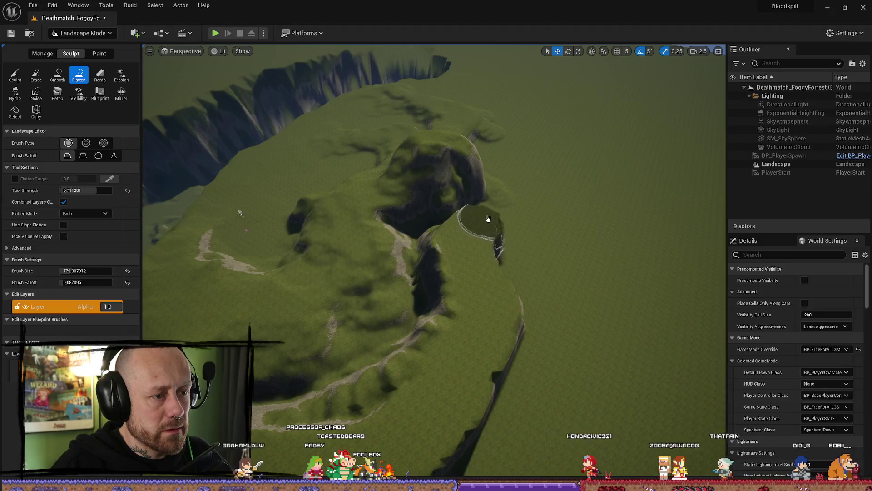
- Orbit from a top-down view to the horizon to review the cliffs and hills
{"action": "left_click_drag", "start_coordinate": [240, 214], "coordinate": [435, 143]}
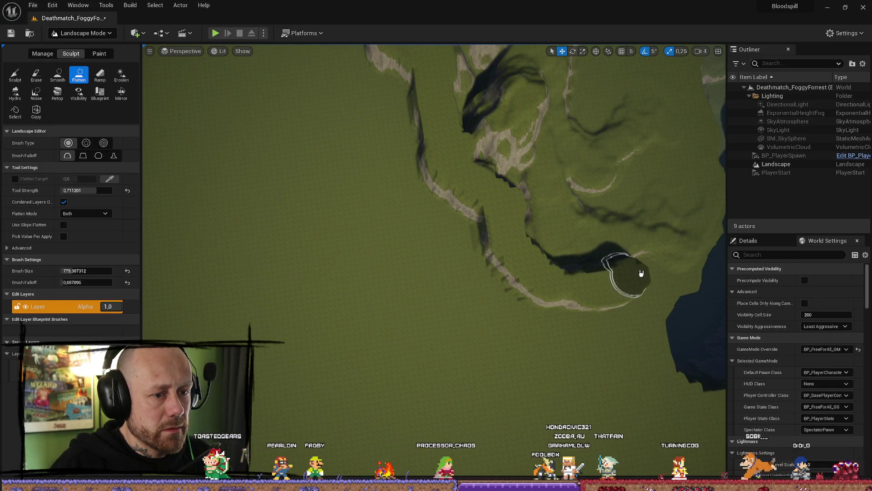
{"action": "mouse_move", "coordinate": [707, 263]}
{"action": "left_mouse_down"}
{"action": "mouse_move", "coordinate": [698, 182]}
{"action": "mouse_move", "coordinate": [512, 365]}
{"action": "mouse_move", "coordinate": [512, 272]}
{"action": "mouse_move", "coordinate": [512, 409]}
{"action": "mouse_move", "coordinate": [518, 400]}
{"action": "left_mouse_up"}
{"action": "left_click_drag", "start_coordinate": [432, 273], "coordinate": [433, 197]}
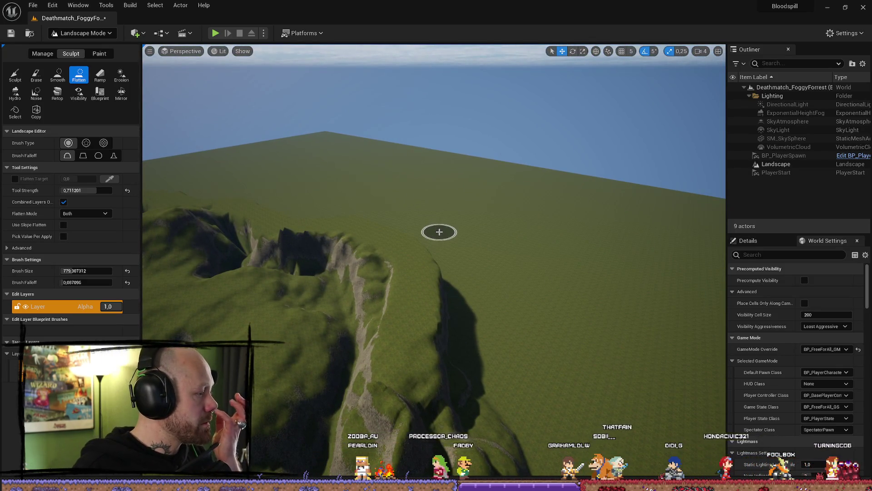
{"action": "left_click_drag", "start_coordinate": [431, 310], "coordinate": [304, 365]}
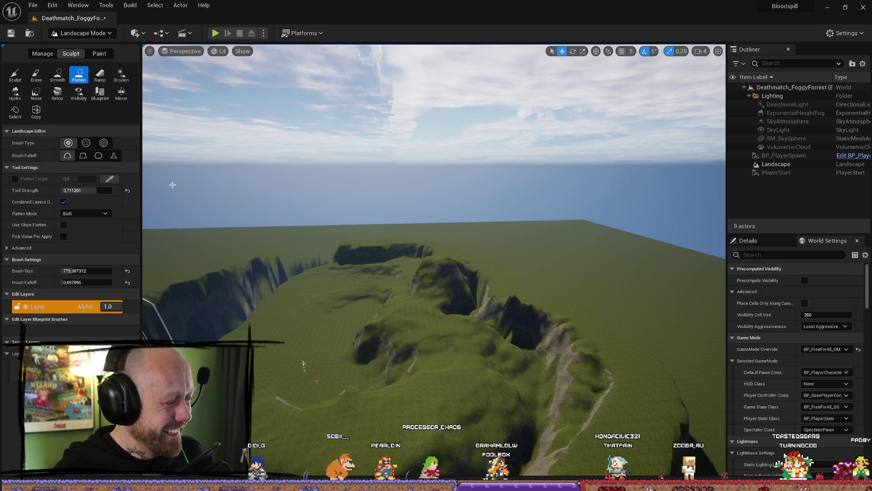
{"action": "left_click_drag", "start_coordinate": [490, 237], "coordinate": [124, 190]}
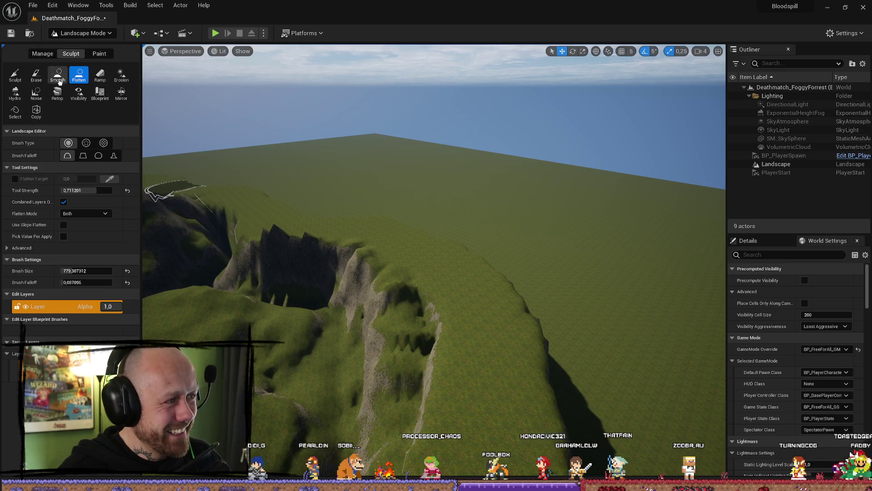
- With the raise brush, heighten the hilltop and extend the ridge down the slope
{"action": "left_click", "coordinate": [19, 79]}
{"action": "left_click_drag", "start_coordinate": [370, 243], "coordinate": [560, 218]}
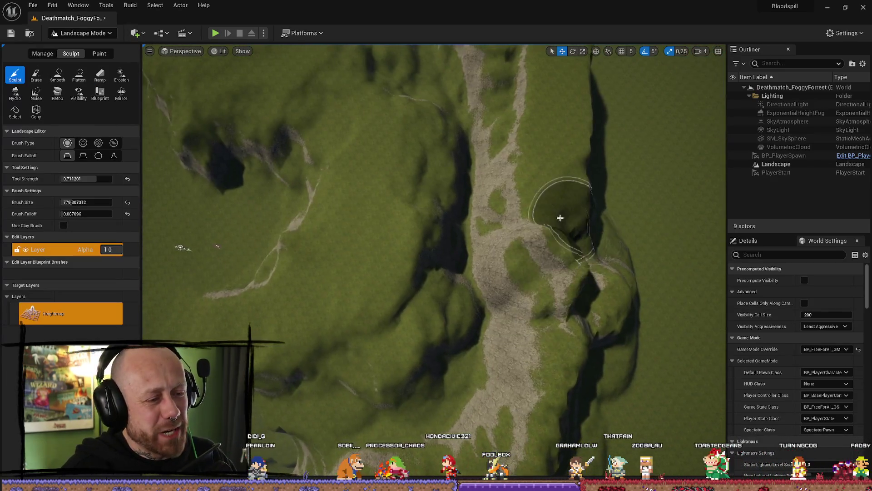
{"action": "mouse_move", "coordinate": [559, 138]}
{"action": "left_mouse_down"}
{"action": "mouse_move", "coordinate": [558, 91]}
{"action": "mouse_move", "coordinate": [559, 136]}
{"action": "left_mouse_up"}
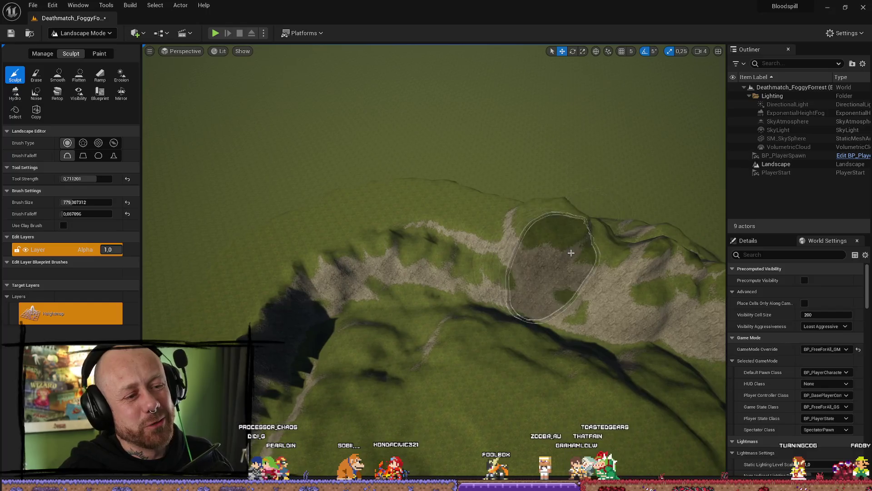
{"action": "left_click_drag", "start_coordinate": [578, 244], "coordinate": [458, 214]}
{"action": "mouse_move", "coordinate": [391, 211]}
{"action": "left_mouse_down"}
{"action": "mouse_move", "coordinate": [372, 190]}
{"action": "mouse_move", "coordinate": [335, 199]}
{"action": "mouse_move", "coordinate": [293, 220]}
{"action": "mouse_move", "coordinate": [213, 298]}
{"action": "mouse_move", "coordinate": [372, 236]}
{"action": "mouse_move", "coordinate": [503, 233]}
{"action": "mouse_move", "coordinate": [440, 177]}
{"action": "mouse_move", "coordinate": [586, 227]}
{"action": "mouse_move", "coordinate": [664, 296]}
{"action": "left_mouse_up"}
- Build the rock up into a taller ridge and add a grassy ridge beside it
{"action": "scroll", "coordinate": [563, 227], "scroll_direction": "up", "scroll_amount": 3}
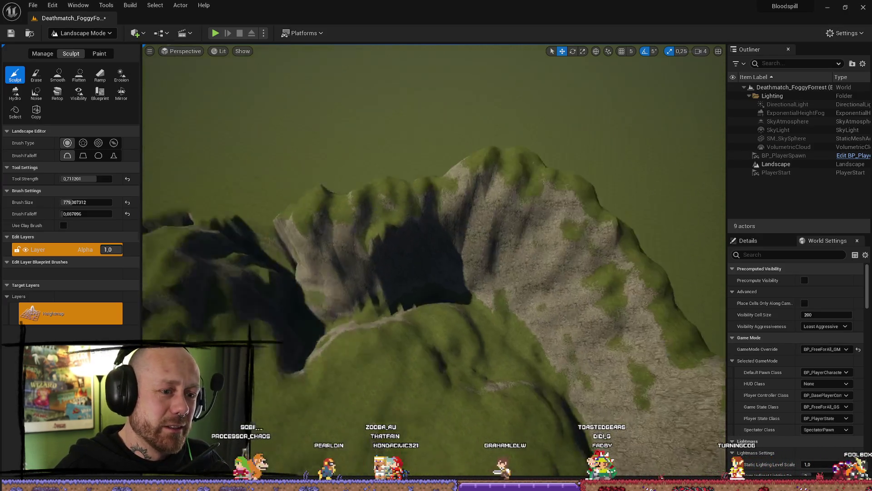
{"action": "scroll", "coordinate": [662, 385], "scroll_direction": "up", "scroll_amount": 3}
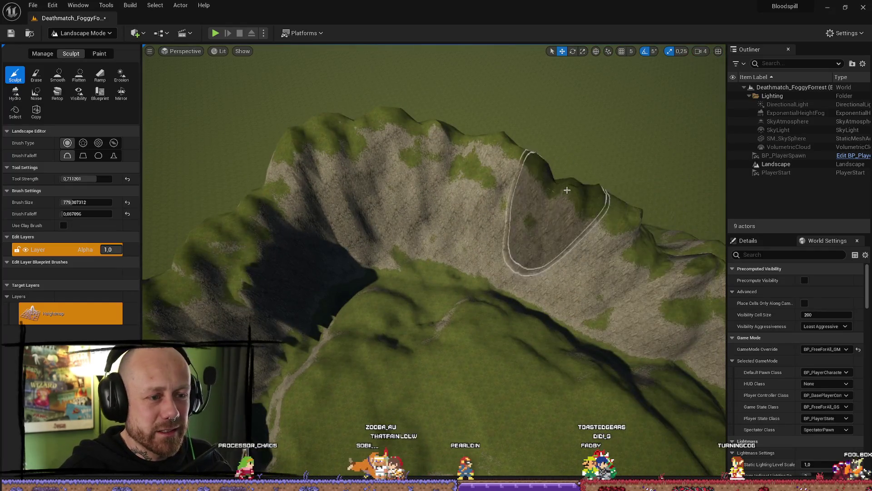
{"action": "scroll", "coordinate": [372, 147], "scroll_direction": "down", "scroll_amount": 3}
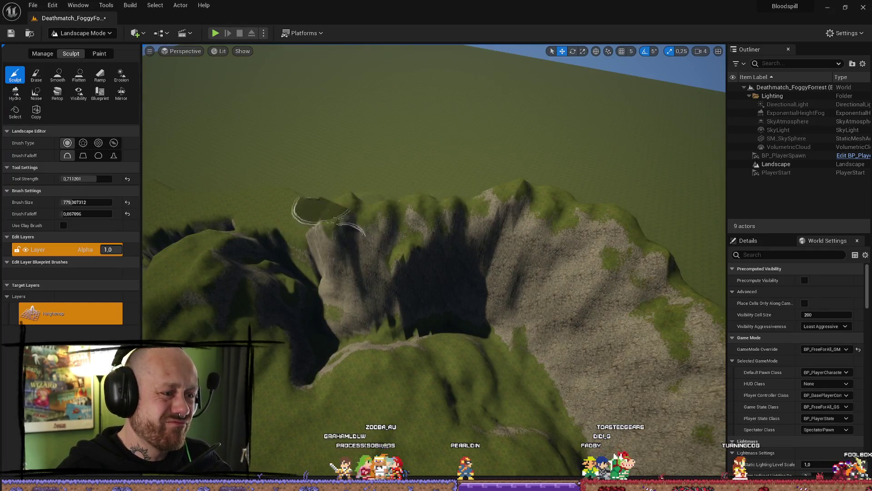
{"action": "scroll", "coordinate": [448, 107], "scroll_direction": "up", "scroll_amount": 3}
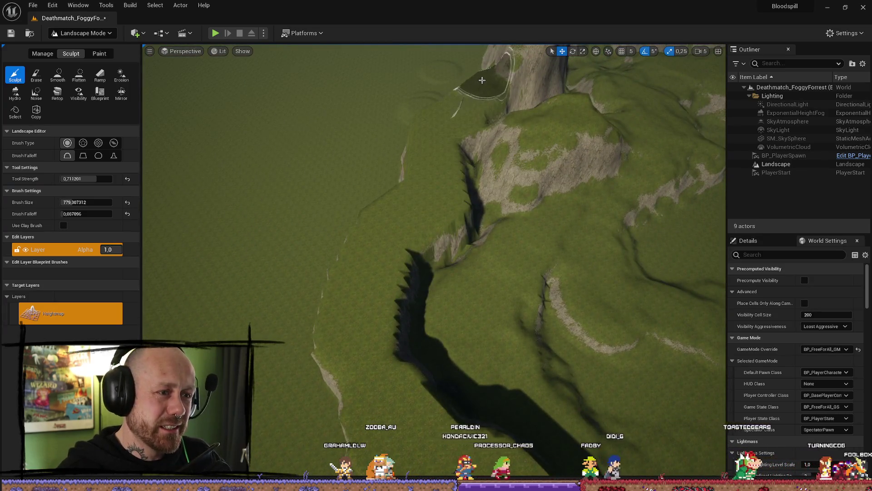
{"action": "left_click_drag", "start_coordinate": [432, 132], "coordinate": [411, 134]}
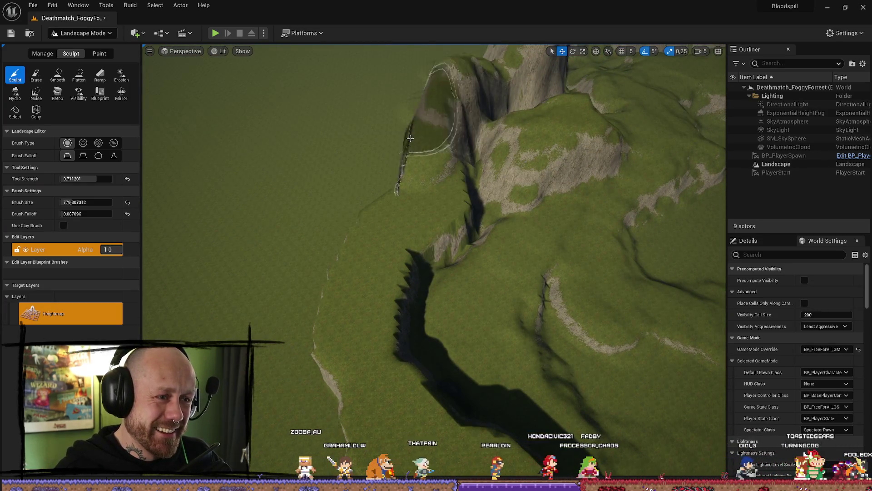
{"action": "mouse_move", "coordinate": [321, 380]}
{"action": "left_mouse_down"}
{"action": "mouse_move", "coordinate": [415, 166]}
{"action": "mouse_move", "coordinate": [365, 200]}
{"action": "left_mouse_up"}
- Fly the camera over the cliff and chasm to inspect the sculpted rock
{"action": "mouse_move", "coordinate": [344, 263]}
{"action": "left_mouse_down"}
{"action": "mouse_move", "coordinate": [388, 288]}
{"action": "mouse_move", "coordinate": [440, 179]}
{"action": "left_mouse_up"}
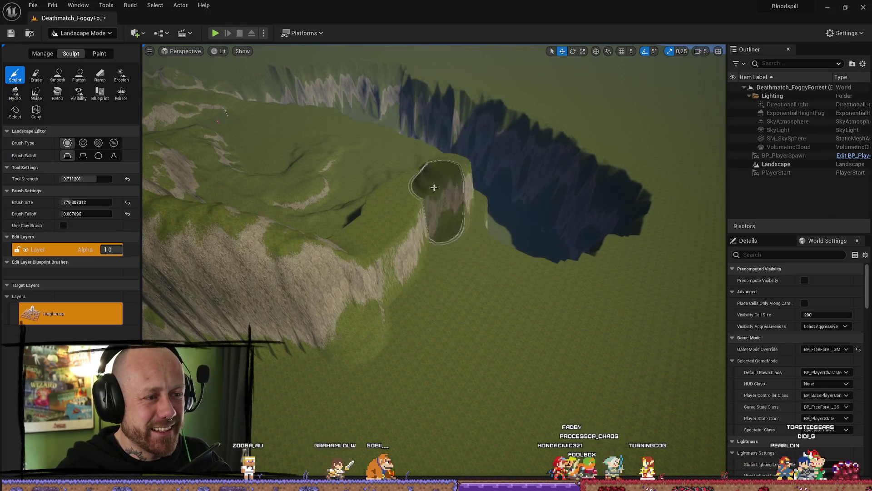
{"action": "mouse_move", "coordinate": [435, 172]}
{"action": "left_mouse_down"}
{"action": "mouse_move", "coordinate": [555, 181]}
{"action": "mouse_move", "coordinate": [497, 230]}
{"action": "mouse_move", "coordinate": [448, 243]}
{"action": "left_mouse_up"}
{"action": "mouse_move", "coordinate": [393, 180]}
{"action": "left_mouse_down"}
{"action": "mouse_move", "coordinate": [394, 150]}
{"action": "mouse_move", "coordinate": [452, 273]}
{"action": "left_mouse_up"}
{"action": "scroll", "coordinate": [393, 164], "scroll_direction": "down", "scroll_amount": 1}
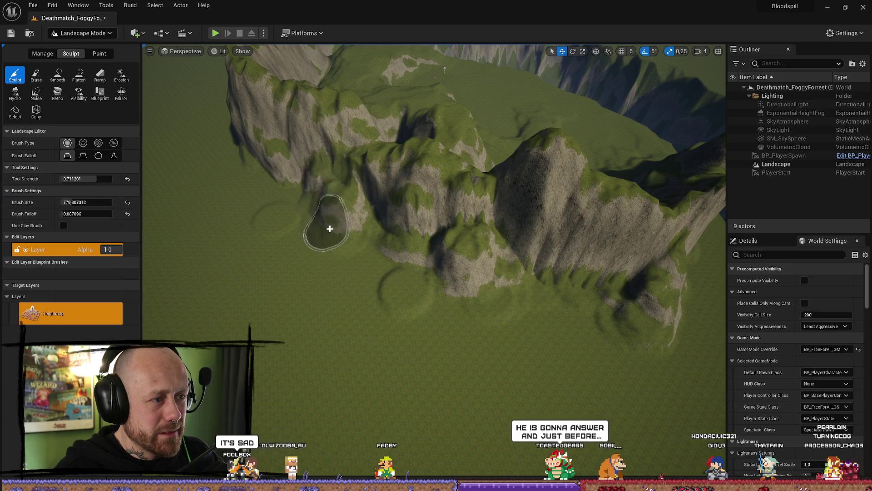
- Raise terrain over the dark hollow in the rock ridge and touch up the ground beside it
{"action": "mouse_move", "coordinate": [326, 180]}
{"action": "left_mouse_down"}
{"action": "mouse_move", "coordinate": [326, 163]}
{"action": "mouse_move", "coordinate": [326, 178]}
{"action": "mouse_move", "coordinate": [328, 171]}
{"action": "mouse_move", "coordinate": [309, 176]}
{"action": "left_mouse_up"}
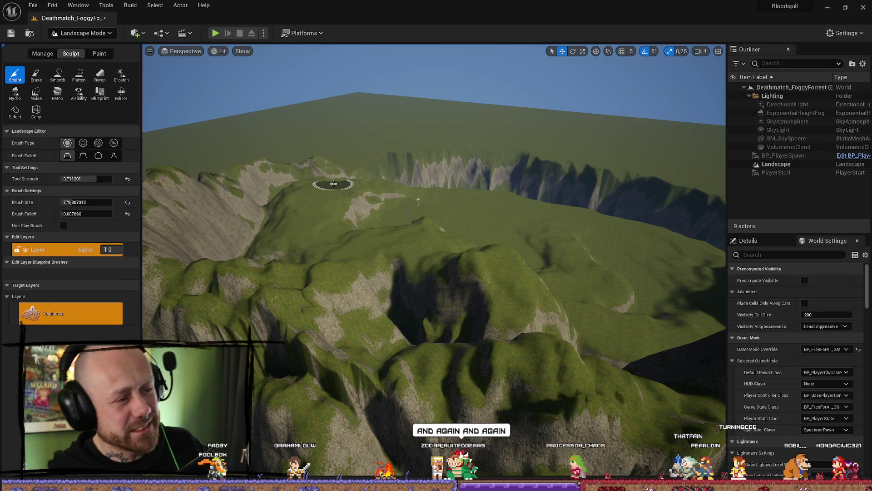
{"action": "mouse_move", "coordinate": [313, 352]}
{"action": "left_mouse_down"}
{"action": "mouse_move", "coordinate": [332, 343]}
{"action": "mouse_move", "coordinate": [386, 275]}
{"action": "left_mouse_up"}
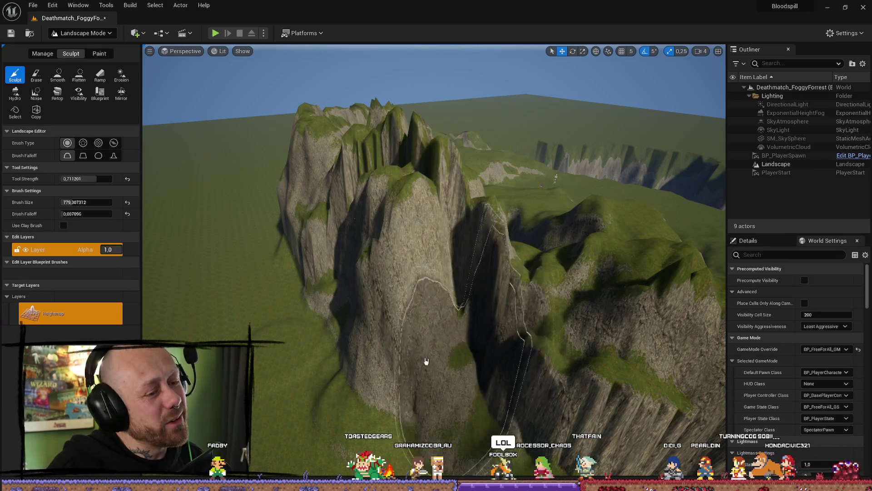
{"action": "scroll", "coordinate": [444, 376], "scroll_direction": "down", "scroll_amount": 5}
{"action": "mouse_move", "coordinate": [351, 263]}
{"action": "left_mouse_down"}
{"action": "mouse_move", "coordinate": [351, 228]}
{"action": "mouse_move", "coordinate": [337, 282]}
{"action": "mouse_move", "coordinate": [394, 370]}
{"action": "left_mouse_up"}
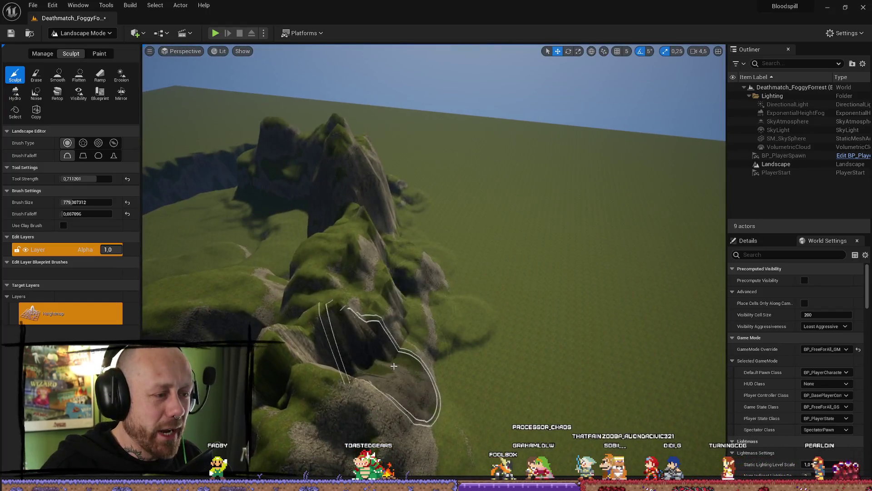
{"action": "mouse_move", "coordinate": [408, 254]}
{"action": "left_mouse_down"}
{"action": "mouse_move", "coordinate": [409, 190]}
{"action": "mouse_move", "coordinate": [409, 227]}
{"action": "mouse_move", "coordinate": [409, 200]}
{"action": "mouse_move", "coordinate": [409, 214]}
{"action": "mouse_move", "coordinate": [400, 205]}
{"action": "mouse_move", "coordinate": [262, 205]}
{"action": "mouse_move", "coordinate": [292, 369]}
{"action": "left_mouse_up"}
{"action": "left_click_drag", "start_coordinate": [352, 341], "coordinate": [425, 327]}
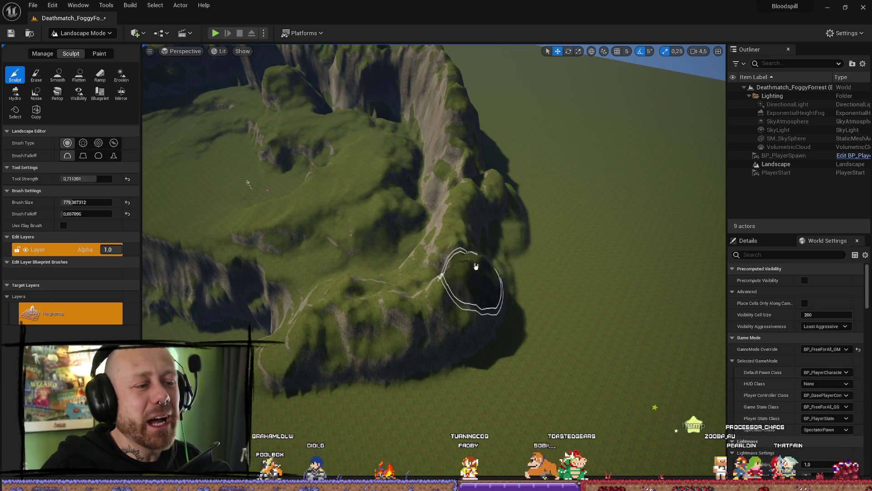
{"action": "mouse_move", "coordinate": [497, 232]}
{"action": "left_mouse_down"}
{"action": "mouse_move", "coordinate": [511, 243]}
{"action": "mouse_move", "coordinate": [522, 234]}
{"action": "mouse_move", "coordinate": [523, 182]}
{"action": "mouse_move", "coordinate": [522, 191]}
{"action": "left_mouse_up"}
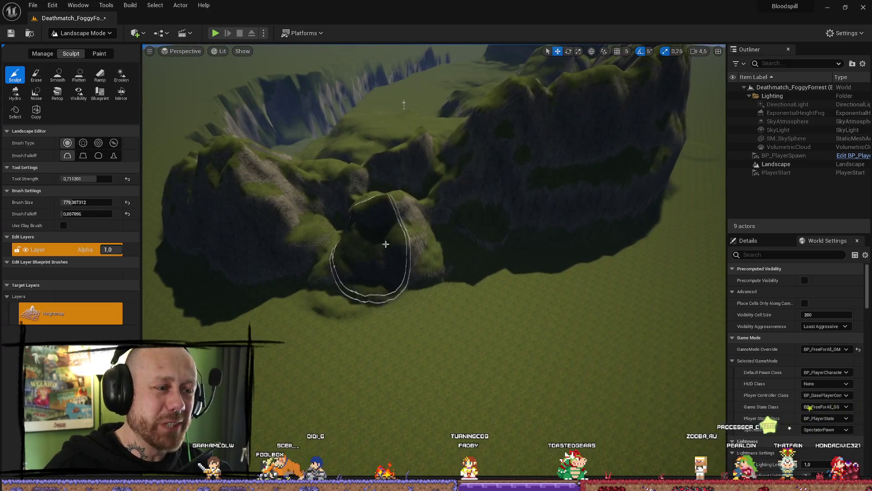
{"action": "left_click_drag", "start_coordinate": [477, 208], "coordinate": [377, 155]}
- Soften the sharp crest of the ridge peak with the Smooth brush
{"action": "left_click", "coordinate": [79, 74]}
{"action": "left_click", "coordinate": [58, 75]}
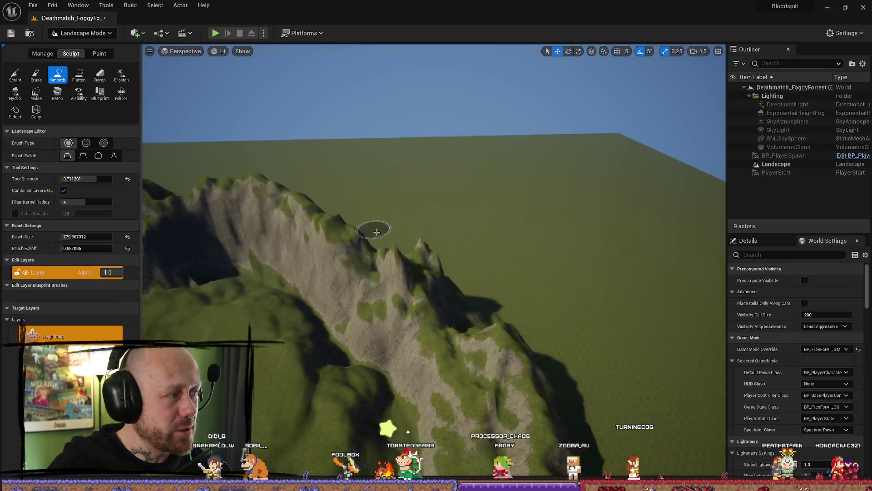
{"action": "mouse_move", "coordinate": [392, 273]}
{"action": "left_mouse_down"}
{"action": "mouse_move", "coordinate": [431, 289]}
{"action": "mouse_move", "coordinate": [479, 365]}
{"action": "mouse_move", "coordinate": [448, 369]}
{"action": "left_mouse_up"}
{"action": "scroll", "coordinate": [479, 365], "scroll_direction": "up", "scroll_amount": 3}
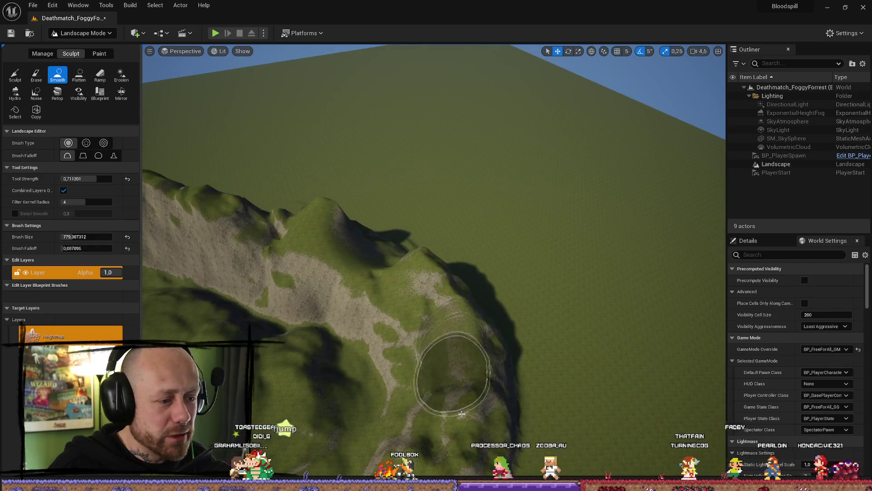
{"action": "scroll", "coordinate": [448, 370], "scroll_direction": "down", "scroll_amount": 3}
{"action": "scroll", "coordinate": [349, 317], "scroll_direction": "down", "scroll_amount": 3}
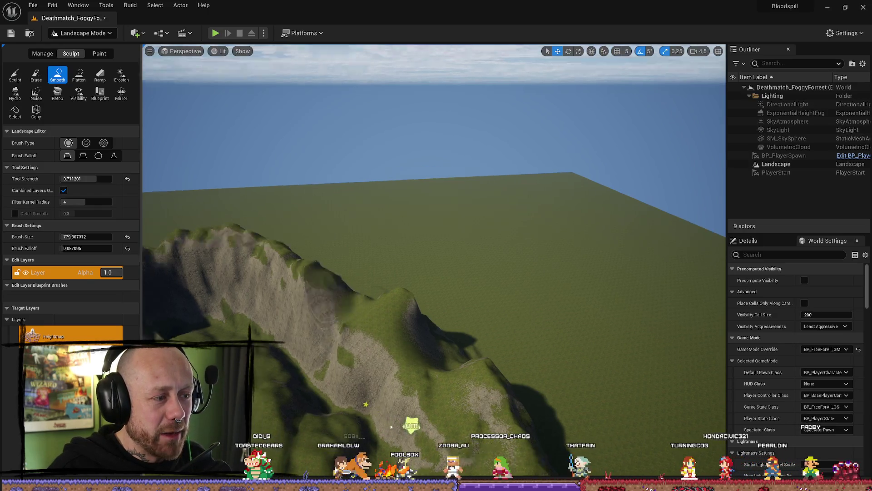
{"action": "scroll", "coordinate": [391, 251], "scroll_direction": "down", "scroll_amount": 5}
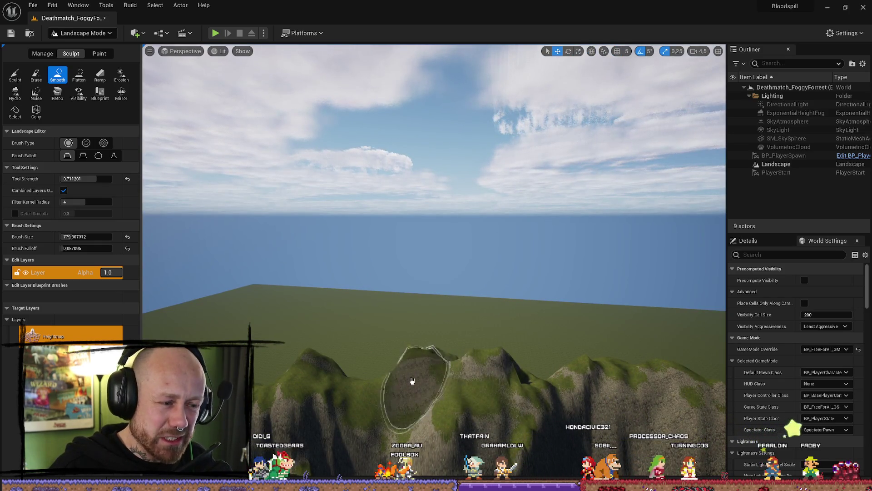
{"action": "scroll", "coordinate": [258, 387], "scroll_direction": "down", "scroll_amount": 5}
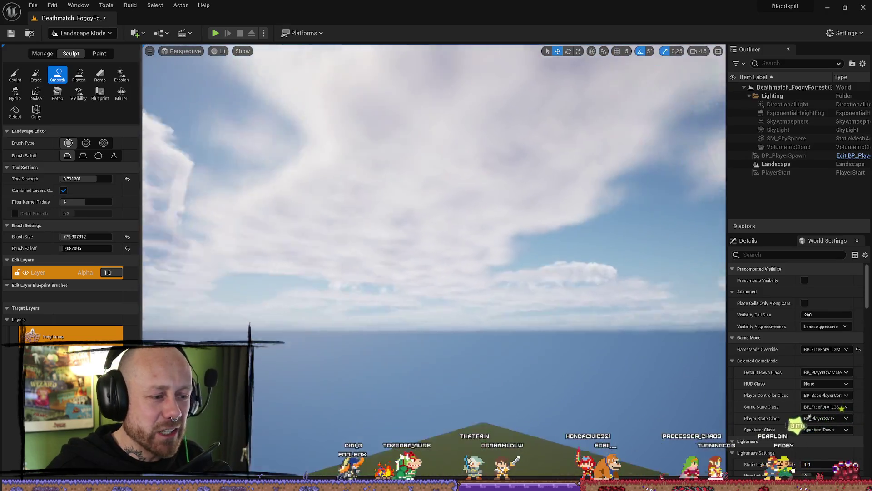
{"action": "scroll", "coordinate": [256, 379], "scroll_direction": "down", "scroll_amount": 5}
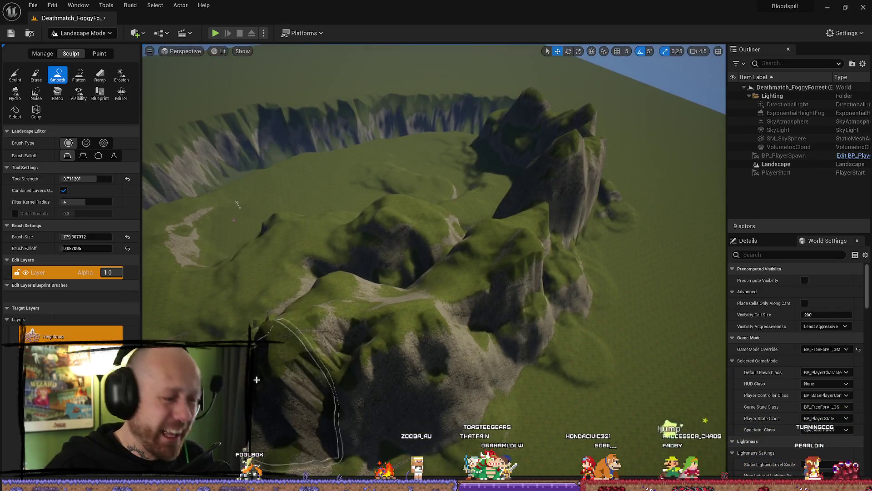
{"action": "scroll", "coordinate": [438, 390], "scroll_direction": "down", "scroll_amount": 5}
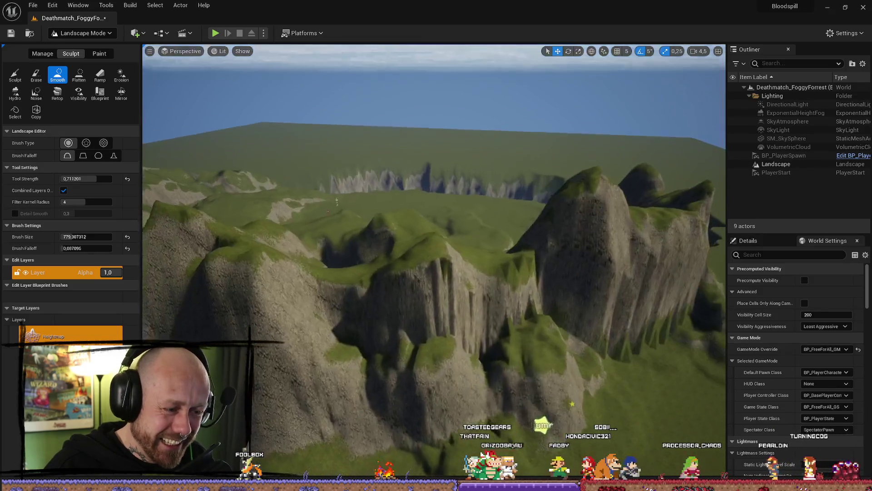
{"action": "scroll", "coordinate": [510, 317], "scroll_direction": "down", "scroll_amount": 5}
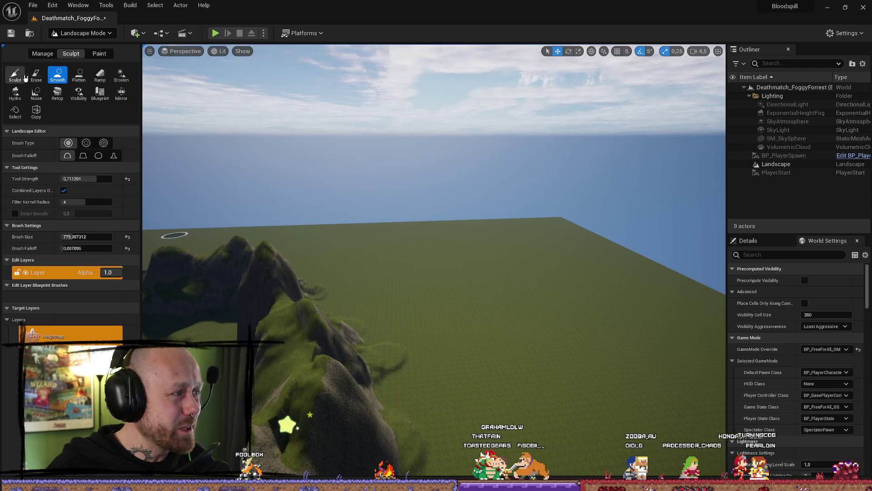
- With the raise brush, push the cliff up into a taller jagged ridge
{"action": "left_click", "coordinate": [15, 74]}
{"action": "scroll", "coordinate": [457, 273], "scroll_direction": "up", "scroll_amount": 5}
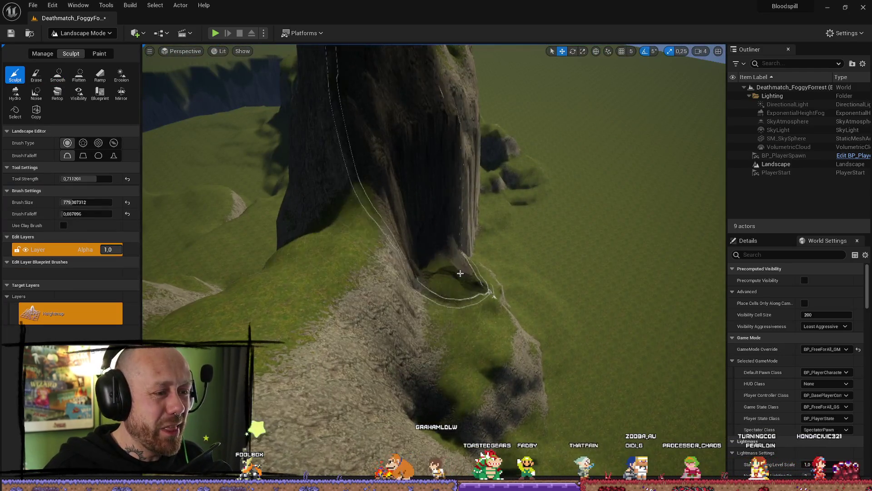
{"action": "scroll", "coordinate": [456, 273], "scroll_direction": "down", "scroll_amount": 5}
{"action": "scroll", "coordinate": [481, 210], "scroll_direction": "up", "scroll_amount": 5}
{"action": "scroll", "coordinate": [482, 211], "scroll_direction": "down", "scroll_amount": 1}
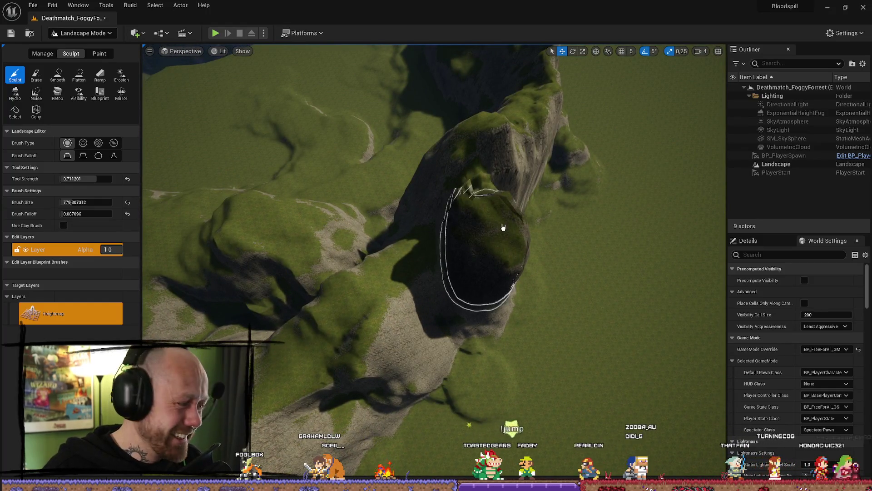
{"action": "scroll", "coordinate": [514, 220], "scroll_direction": "up", "scroll_amount": 3}
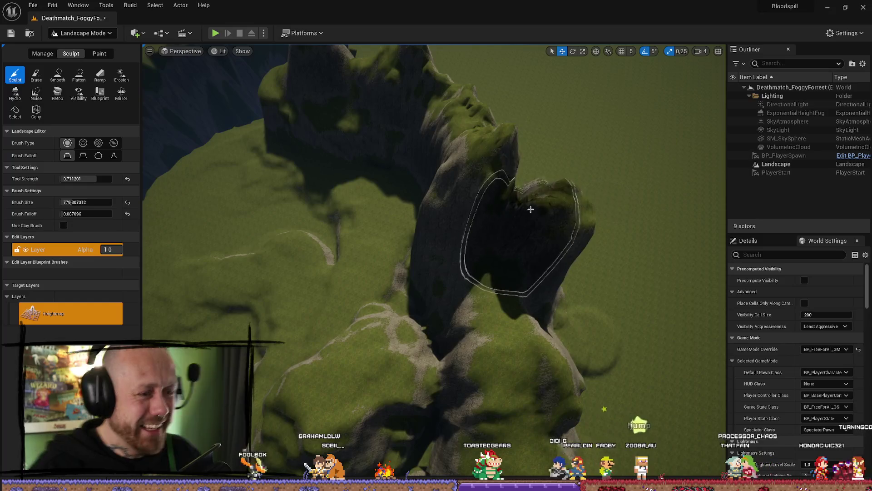
{"action": "mouse_move", "coordinate": [523, 170]}
{"action": "left_mouse_down"}
{"action": "mouse_move", "coordinate": [549, 249]}
{"action": "mouse_move", "coordinate": [541, 288]}
{"action": "mouse_move", "coordinate": [559, 307]}
{"action": "mouse_move", "coordinate": [559, 236]}
{"action": "left_mouse_up"}
{"action": "scroll", "coordinate": [400, 361], "scroll_direction": "down", "scroll_amount": 5}
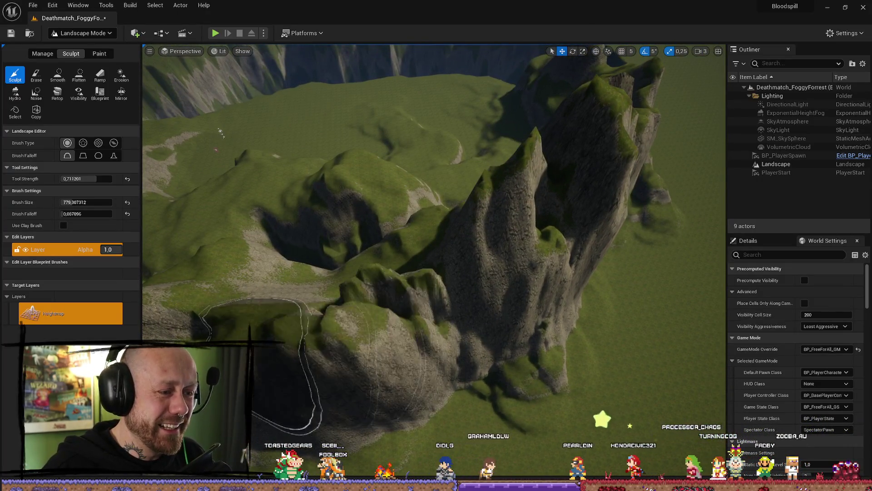
- Build up the cliff face further and survey the whole mountain range from above
{"action": "left_click_drag", "start_coordinate": [371, 358], "coordinate": [221, 339]}
{"action": "mouse_move", "coordinate": [302, 282]}
{"action": "left_mouse_down"}
{"action": "mouse_move", "coordinate": [321, 273]}
{"action": "mouse_move", "coordinate": [395, 311]}
{"action": "left_mouse_up"}
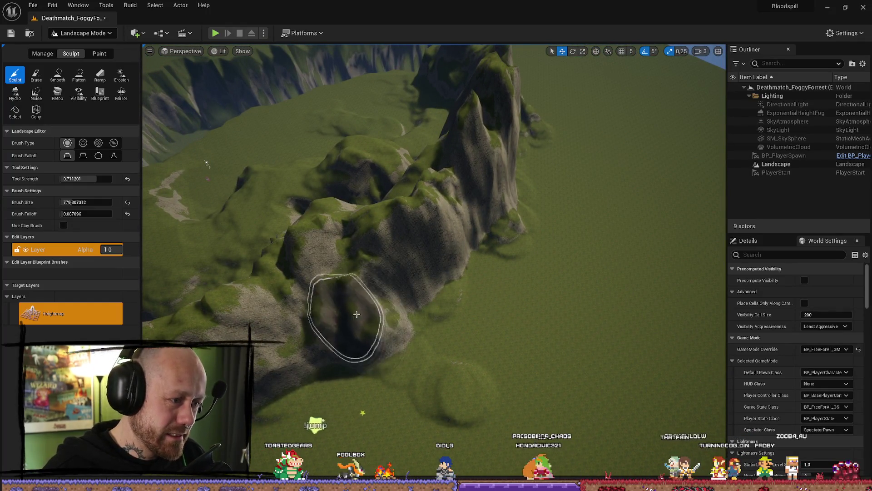
{"action": "mouse_move", "coordinate": [331, 302]}
{"action": "left_mouse_down"}
{"action": "mouse_move", "coordinate": [548, 235]}
{"action": "mouse_move", "coordinate": [454, 225]}
{"action": "mouse_move", "coordinate": [473, 232]}
{"action": "mouse_move", "coordinate": [359, 257]}
{"action": "mouse_move", "coordinate": [436, 214]}
{"action": "mouse_move", "coordinate": [399, 267]}
{"action": "mouse_move", "coordinate": [334, 224]}
{"action": "mouse_move", "coordinate": [323, 184]}
{"action": "left_mouse_up"}
{"action": "mouse_move", "coordinate": [286, 154]}
{"action": "left_mouse_down"}
{"action": "mouse_move", "coordinate": [286, 136]}
{"action": "mouse_move", "coordinate": [273, 154]}
{"action": "mouse_move", "coordinate": [282, 164]}
{"action": "left_mouse_up"}
{"action": "left_click_drag", "start_coordinate": [434, 245], "coordinate": [427, 218]}
{"action": "left_click_drag", "start_coordinate": [350, 133], "coordinate": [351, 132]}
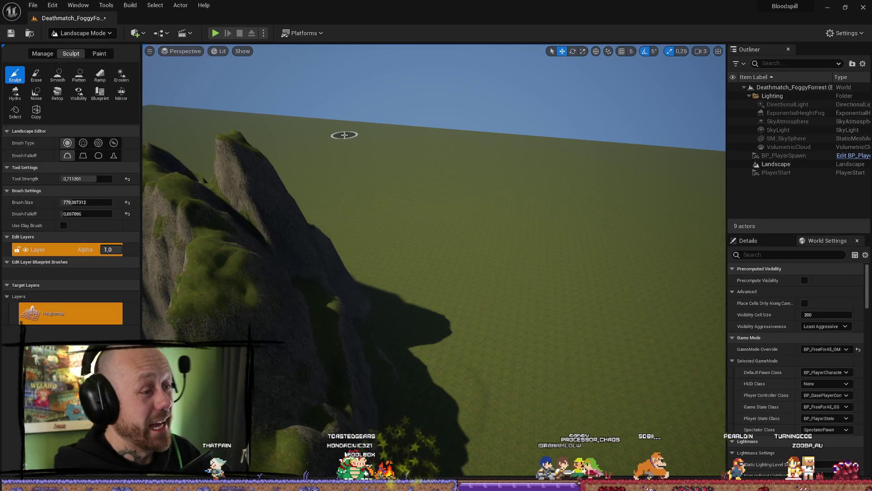
{"action": "key", "text": "s"}
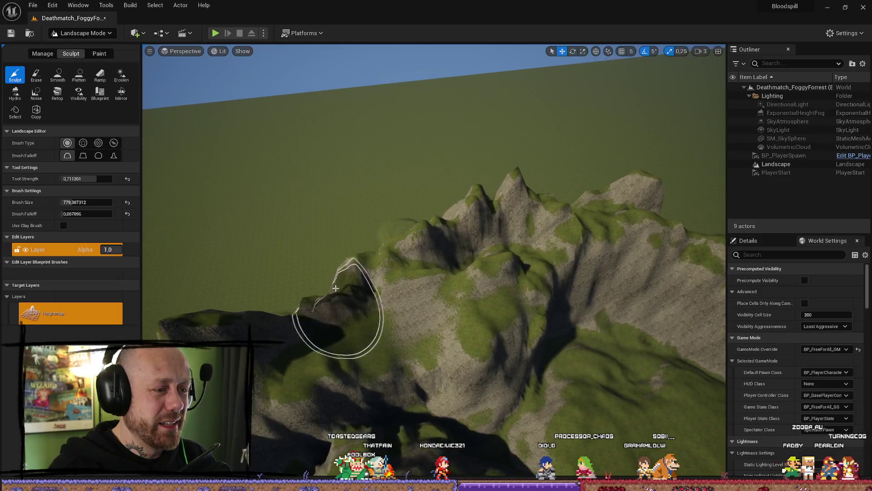
{"action": "left_click", "coordinate": [58, 74]}
- Round the jagged peaks into smooth hills, then launch Play-in-Editor with Alt+P
{"action": "mouse_move", "coordinate": [497, 351]}
{"action": "left_mouse_down"}
{"action": "mouse_move", "coordinate": [489, 255]}
{"action": "mouse_move", "coordinate": [546, 236]}
{"action": "mouse_move", "coordinate": [563, 218]}
{"action": "mouse_move", "coordinate": [635, 210]}
{"action": "mouse_move", "coordinate": [573, 186]}
{"action": "left_mouse_up"}
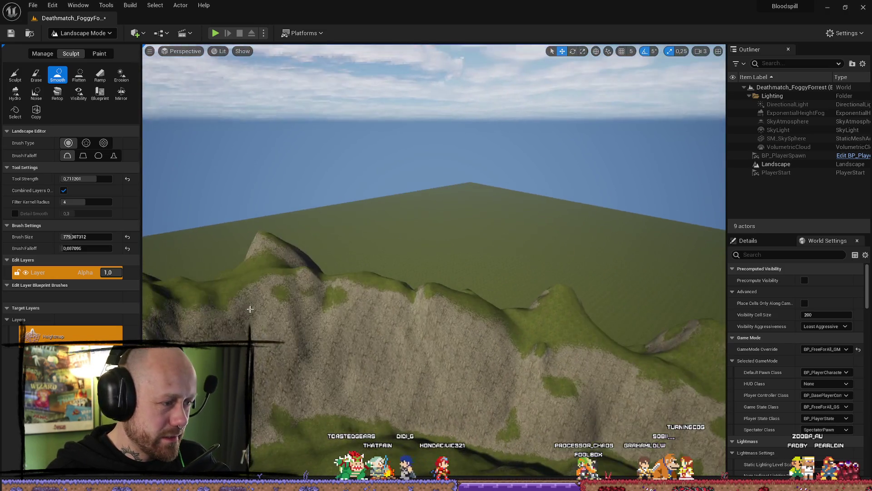
{"action": "left_click_drag", "start_coordinate": [561, 322], "coordinate": [519, 355]}
{"action": "left_click_drag", "start_coordinate": [481, 381], "coordinate": [461, 334]}
{"action": "scroll", "coordinate": [463, 336], "scroll_direction": "up", "scroll_amount": 1}
{"action": "left_click_drag", "start_coordinate": [473, 272], "coordinate": [482, 263]}
{"action": "scroll", "coordinate": [479, 266], "scroll_direction": "down", "scroll_amount": 1}
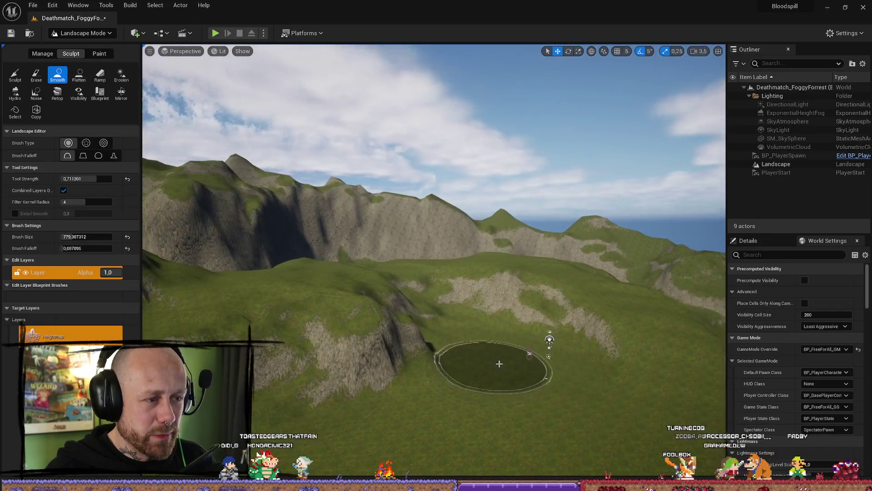
{"action": "key", "text": "alt+p"}
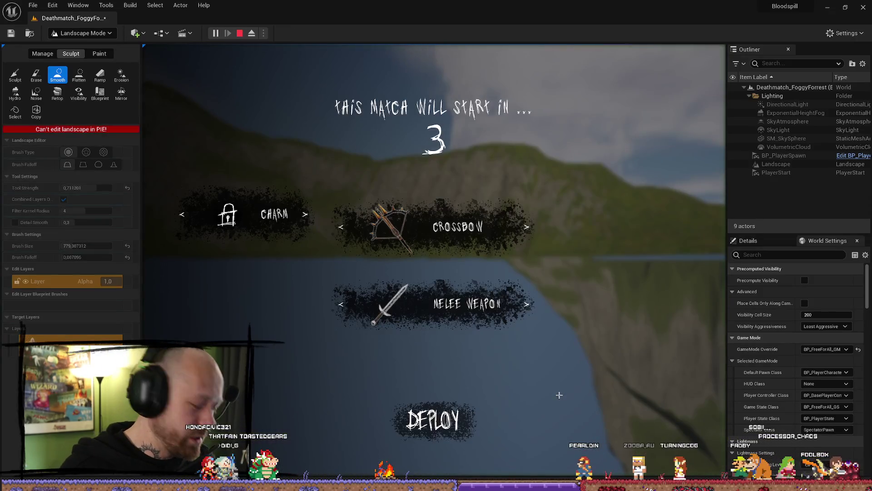